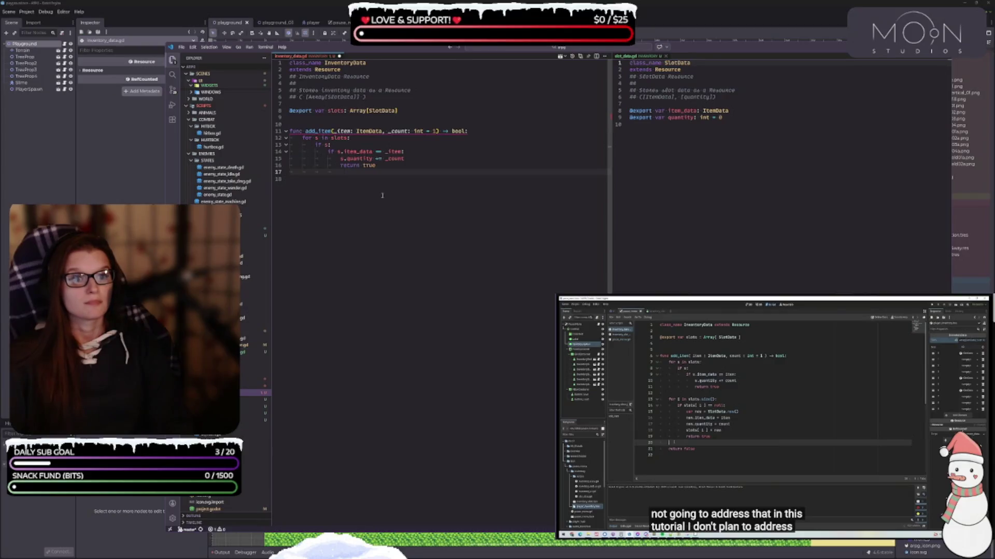
# Add a for loop over slots.size() with an if slots[i] == null check in add_item.
pyautogui.press('BackSpace')
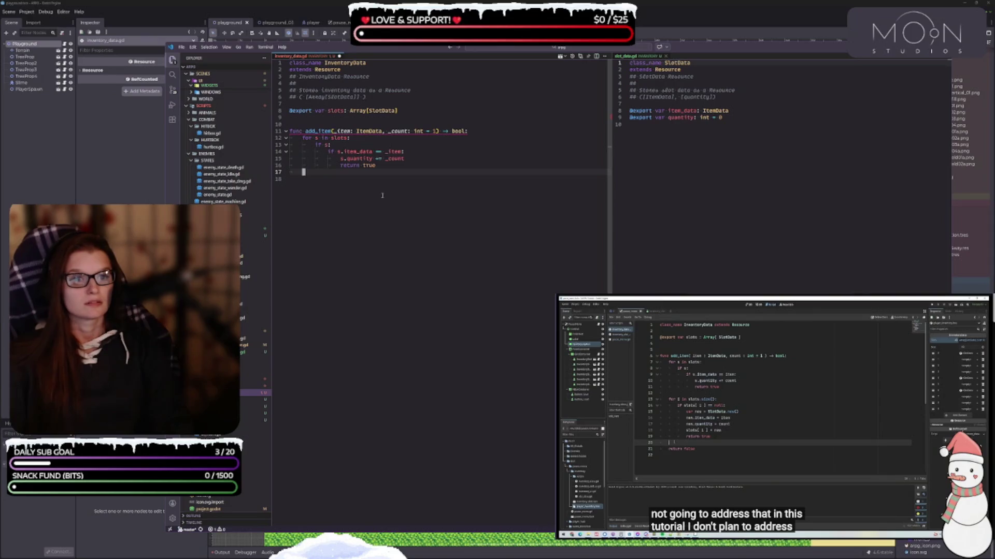
pyautogui.write('for')
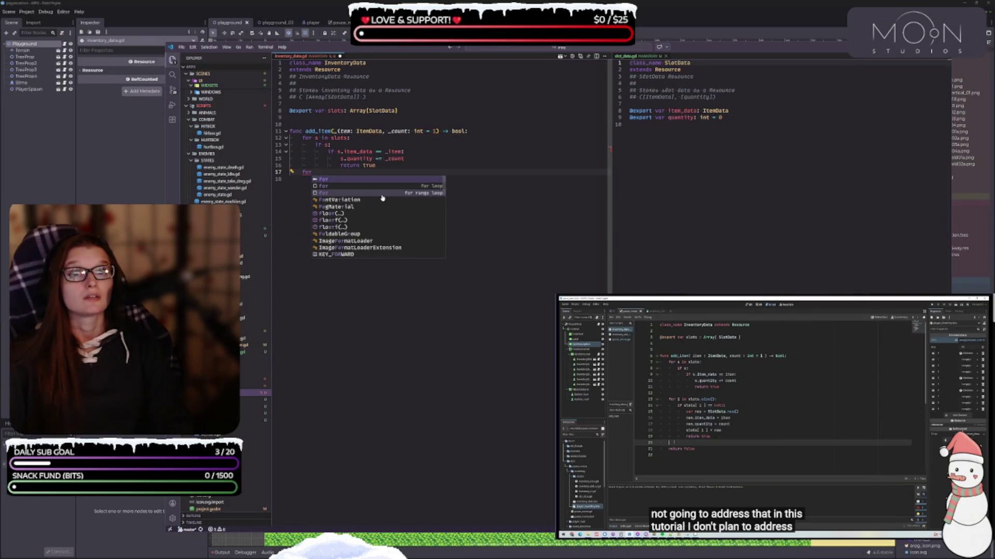
pyautogui.write(' i in slots')
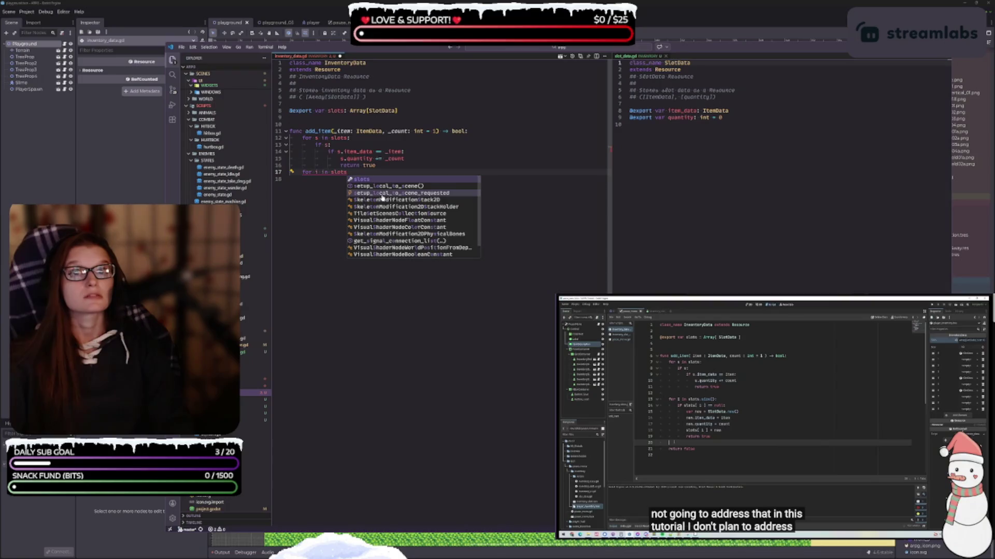
pyautogui.write('.size():')
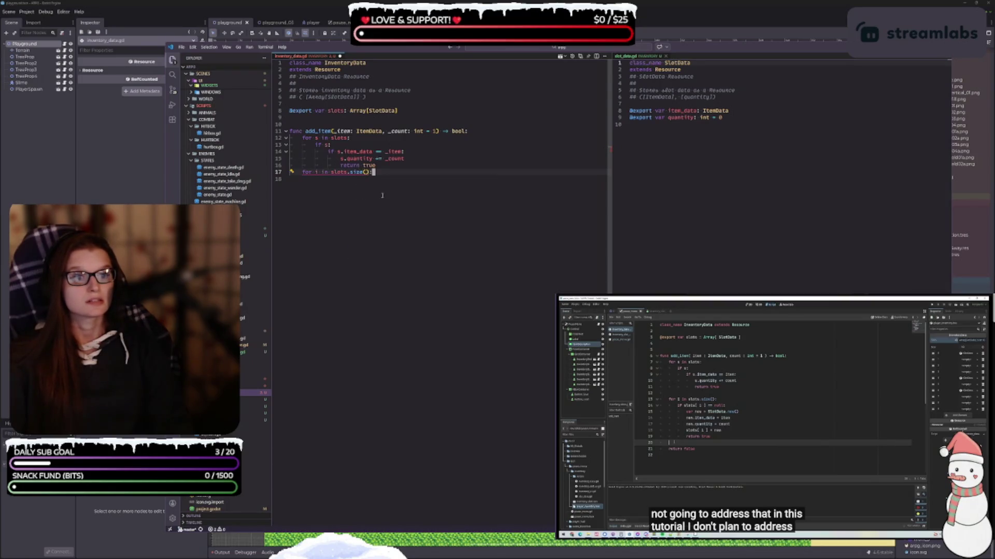
pyautogui.press('Return')
pyautogui.write('if')
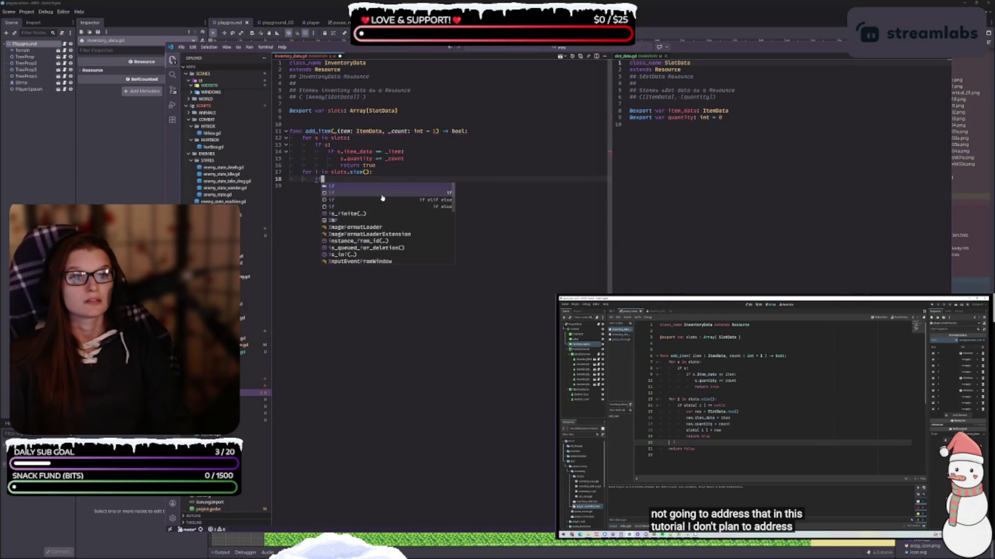
pyautogui.write(' slots')
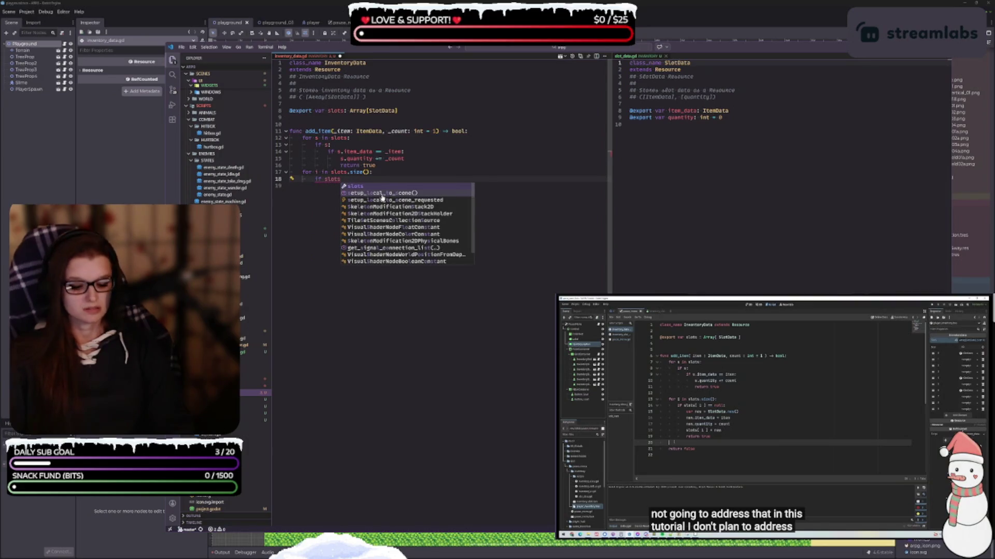
pyautogui.write('[i]')
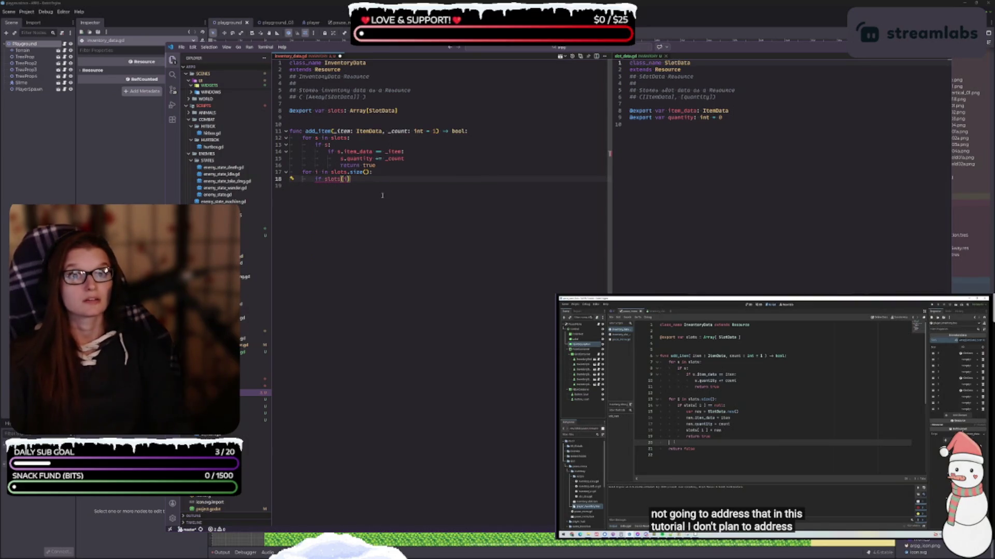
pyautogui.write(' == ')
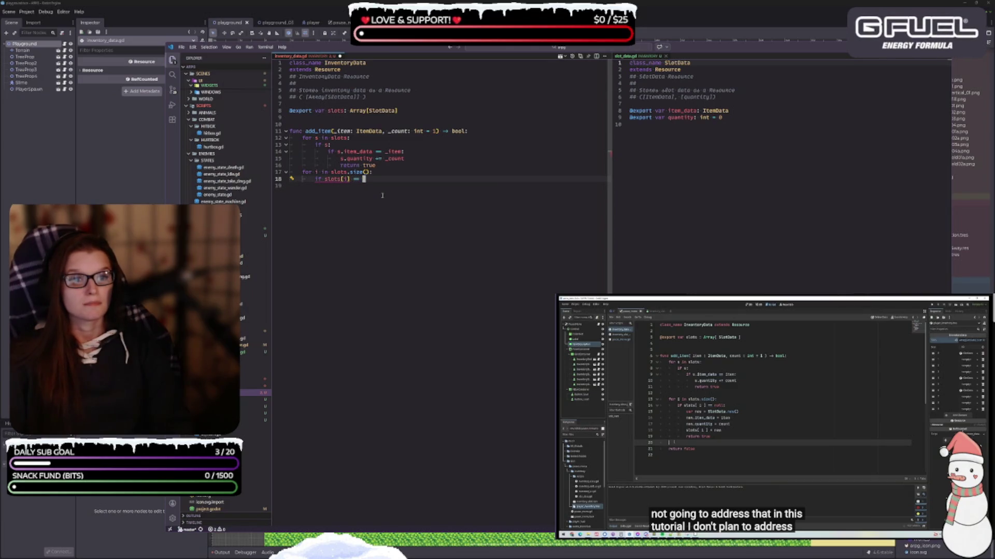
pyautogui.write('null:')
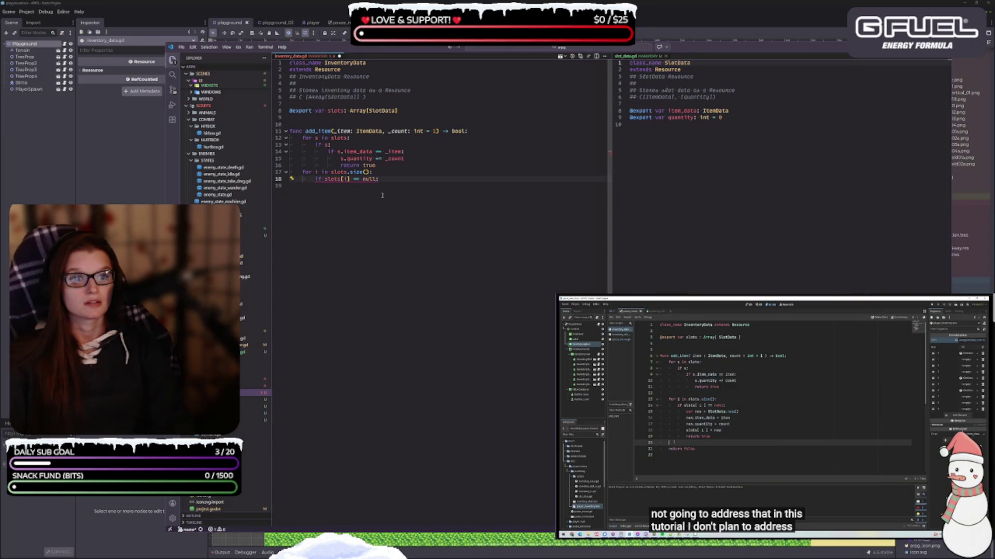
# Inside the null-slot check, declare var new = SlotData.new().
pyautogui.press('Return')
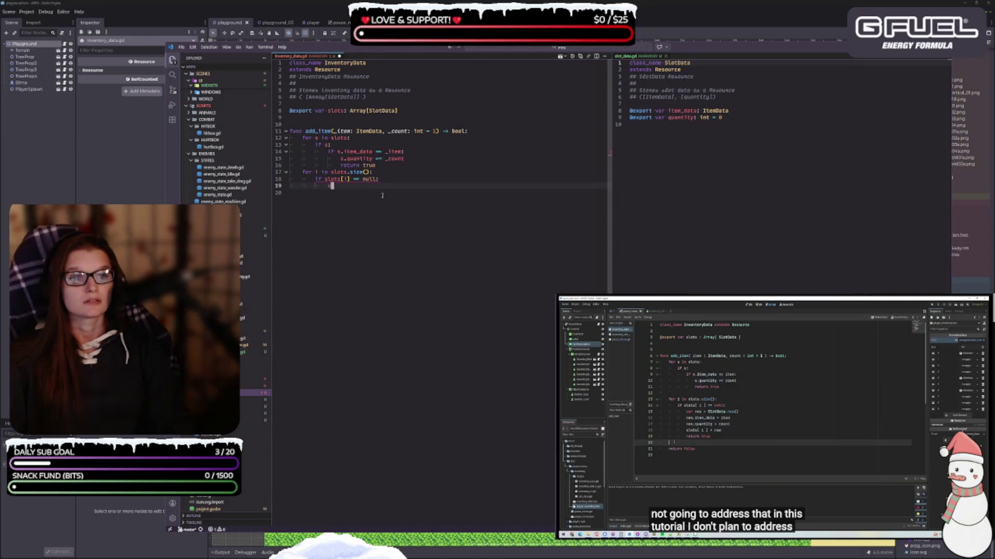
pyautogui.write('ar new')
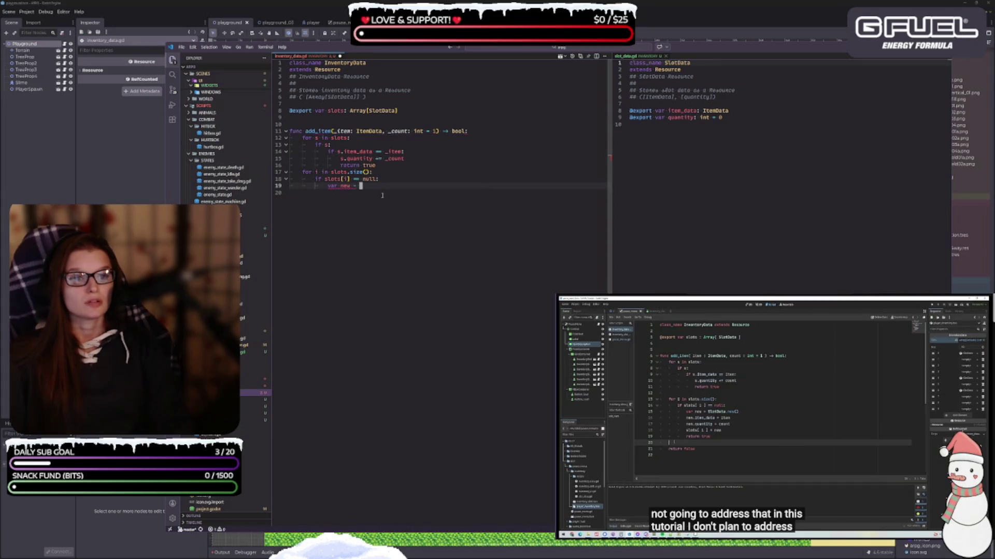
pyautogui.write(' = slot')
pyautogui.press('Down')
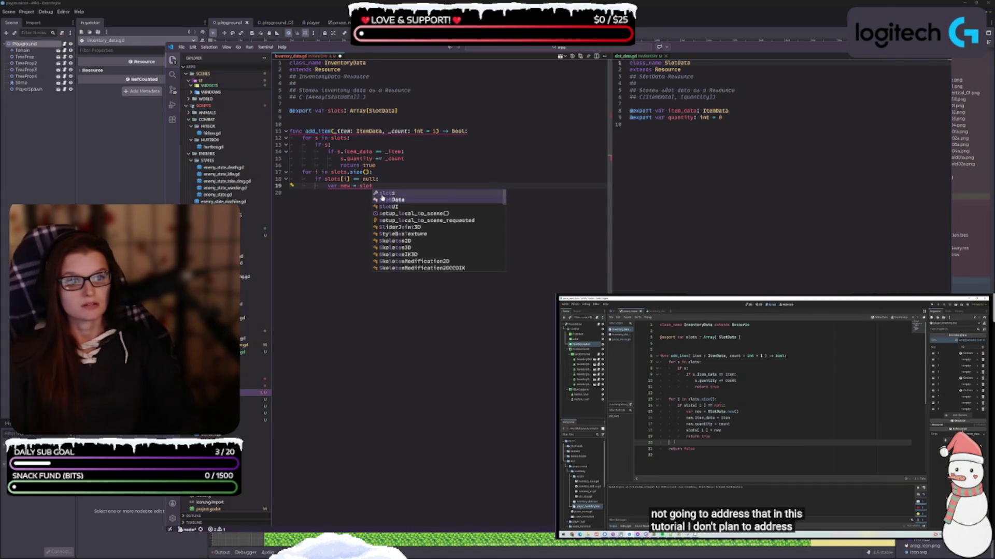
pyautogui.press('Return')
pyautogui.write('.new')
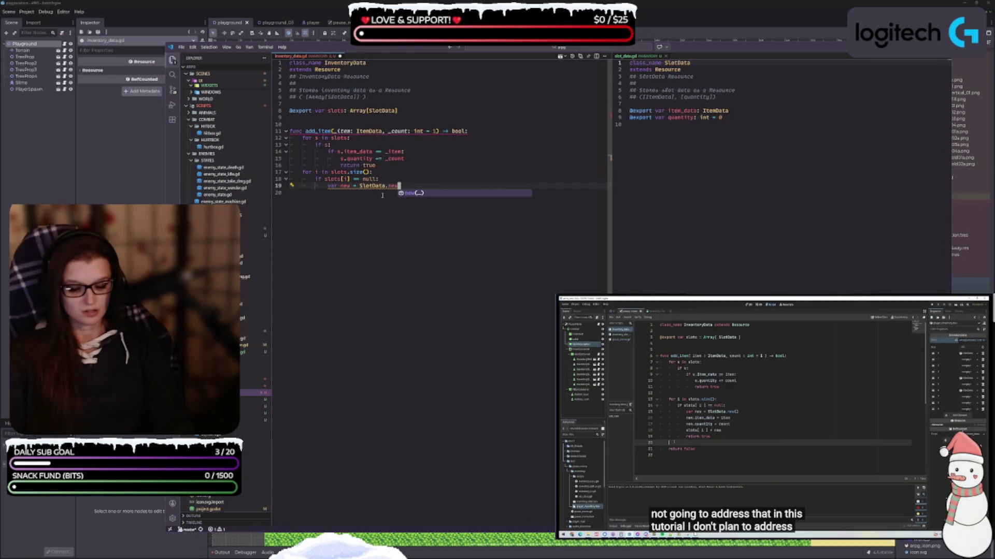
pyautogui.press('Escape')
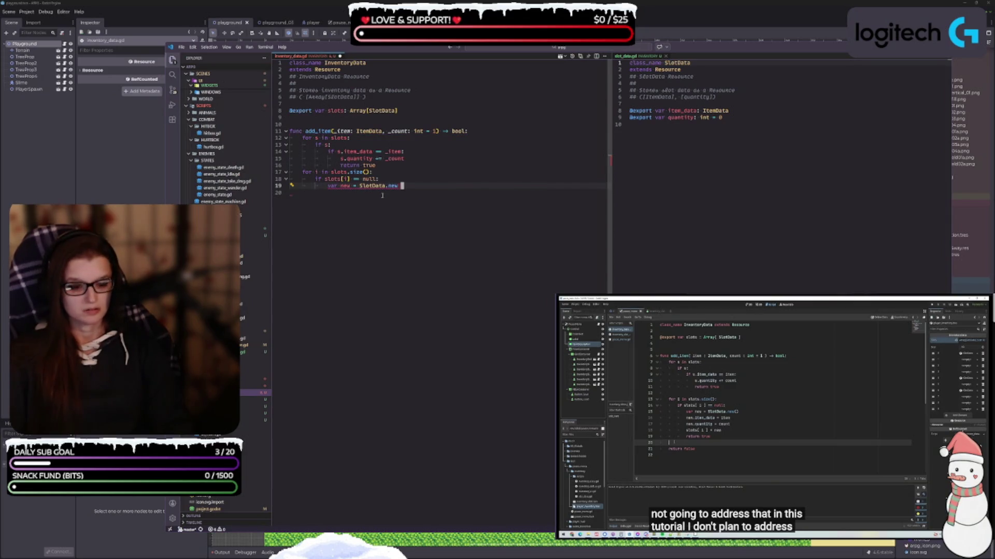
pyautogui.write('()')
pyautogui.press('Return')
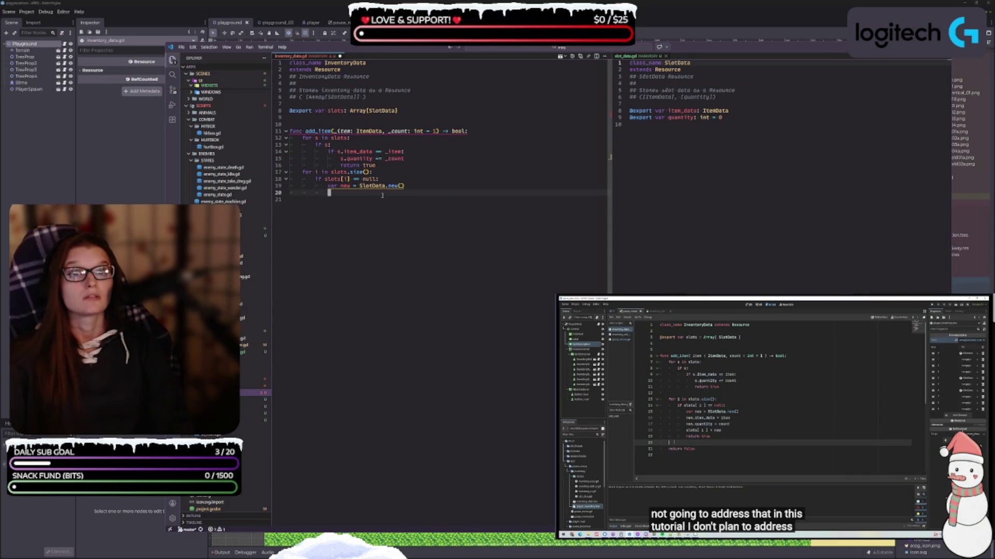
# Set new.item_data = _item and new.quantity = _count in the null-slot branch.
pyautogui.write('new.it')
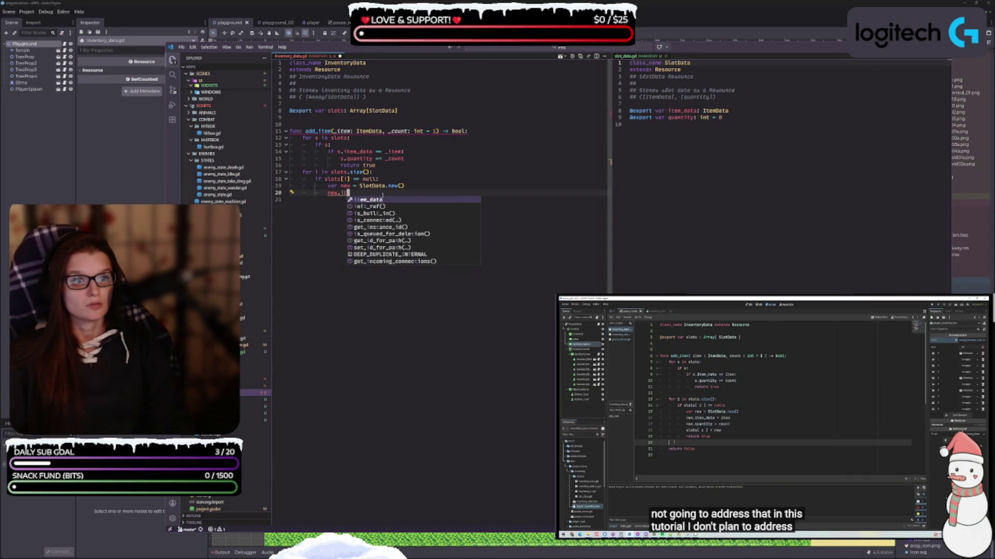
pyautogui.press('Return')
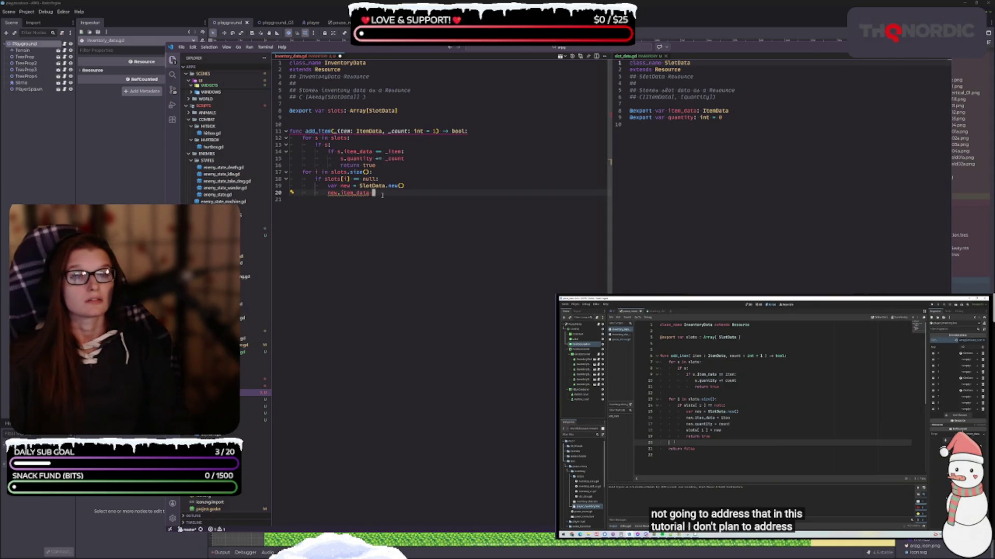
pyautogui.write('= _item')
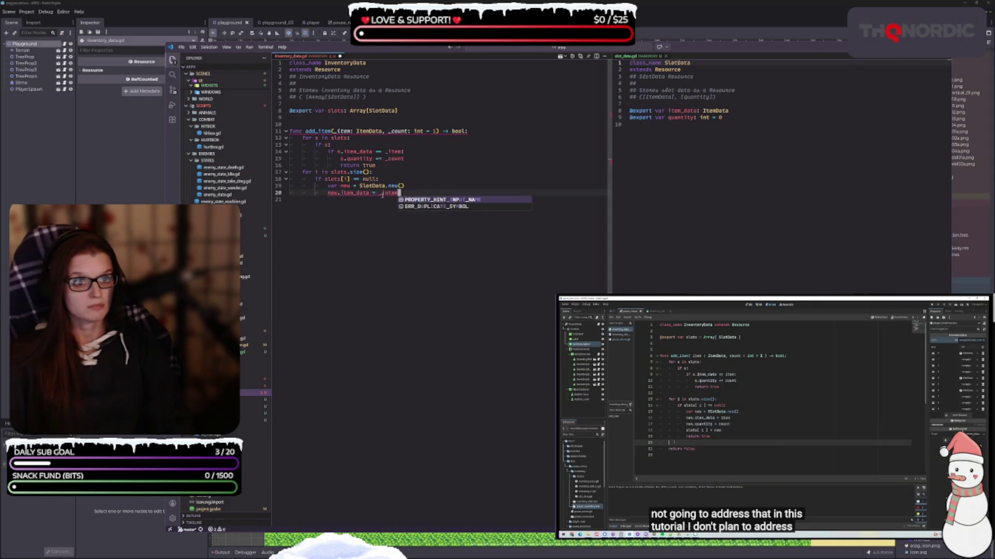
pyautogui.press('Return')
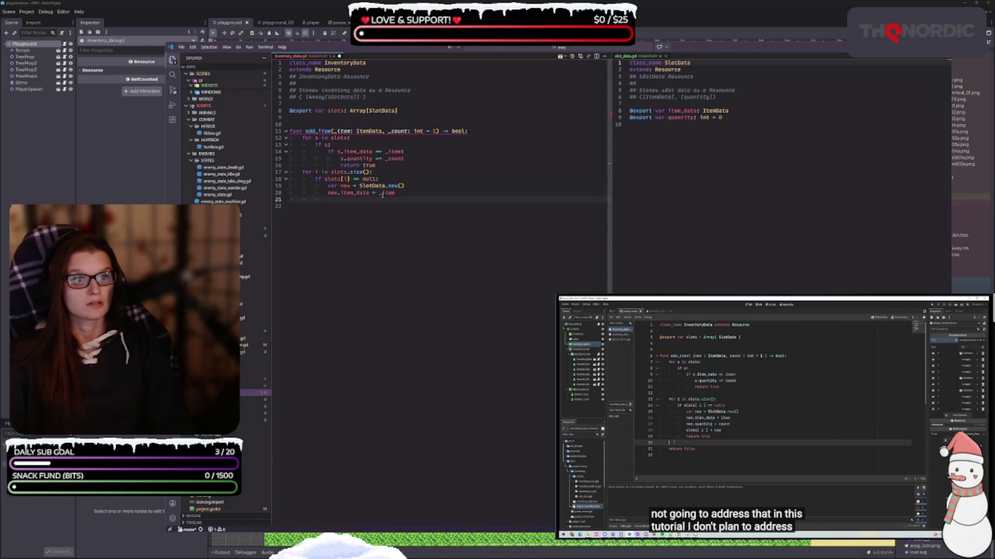
pyautogui.write('new.add_user_signal(qu')
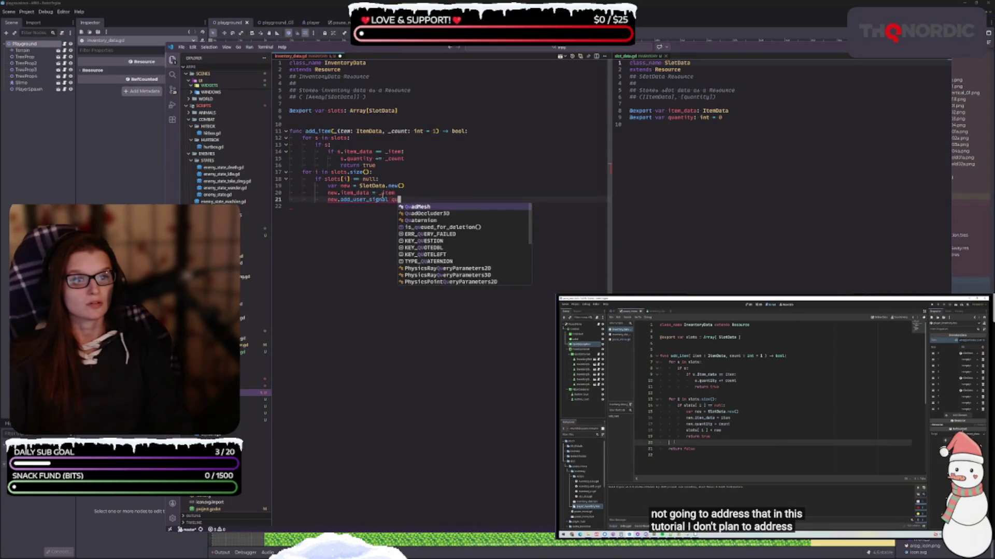
pyautogui.press('BackSpace')
pyautogui.press('BackSpace')
pyautogui.press('BackSpace')
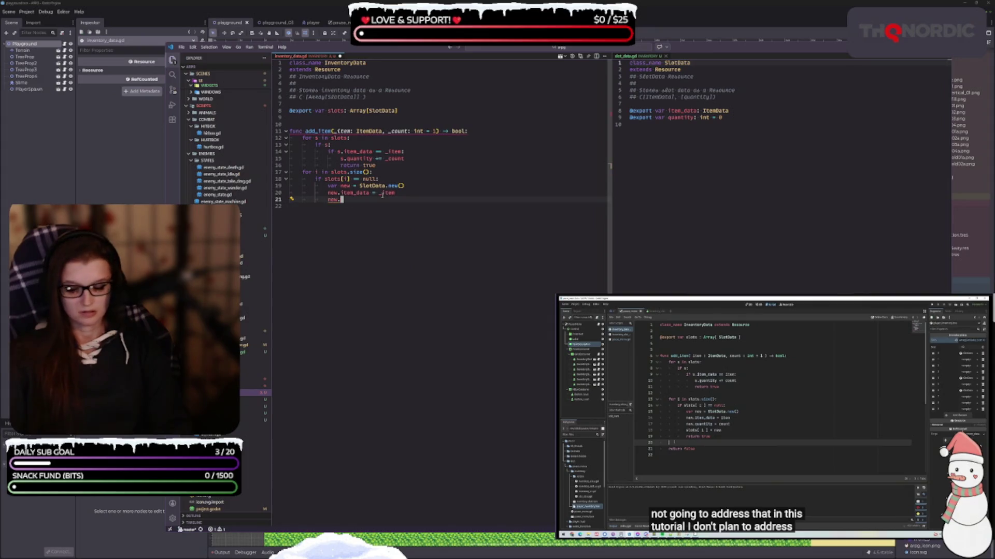
pyautogui.write('quantity = _')
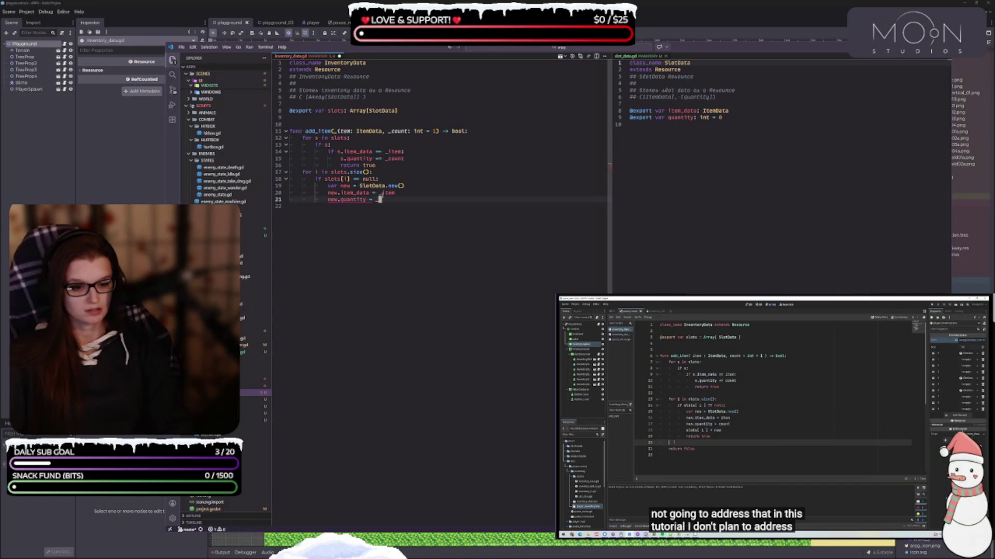
pyautogui.write('count')
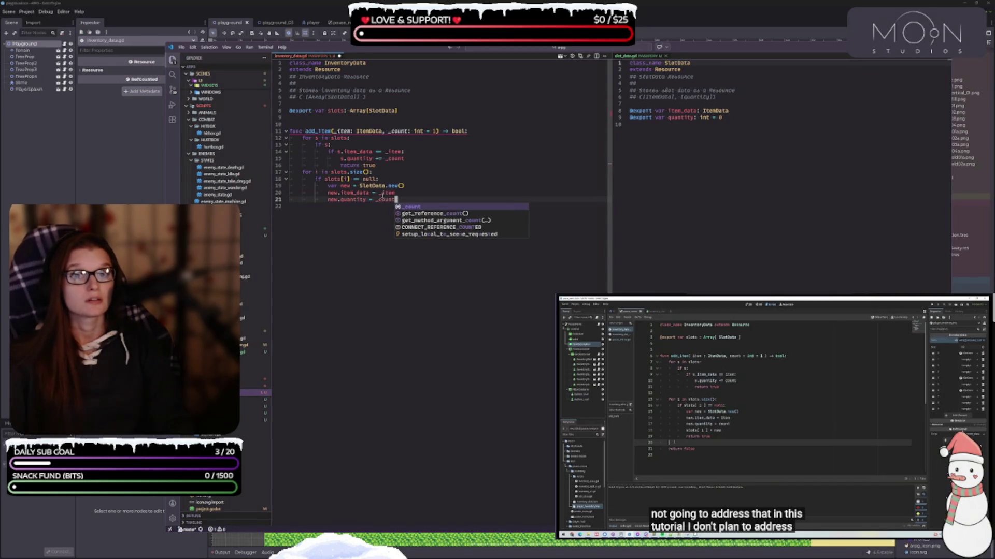
pyautogui.press('Return')
pyautogui.press('Return')
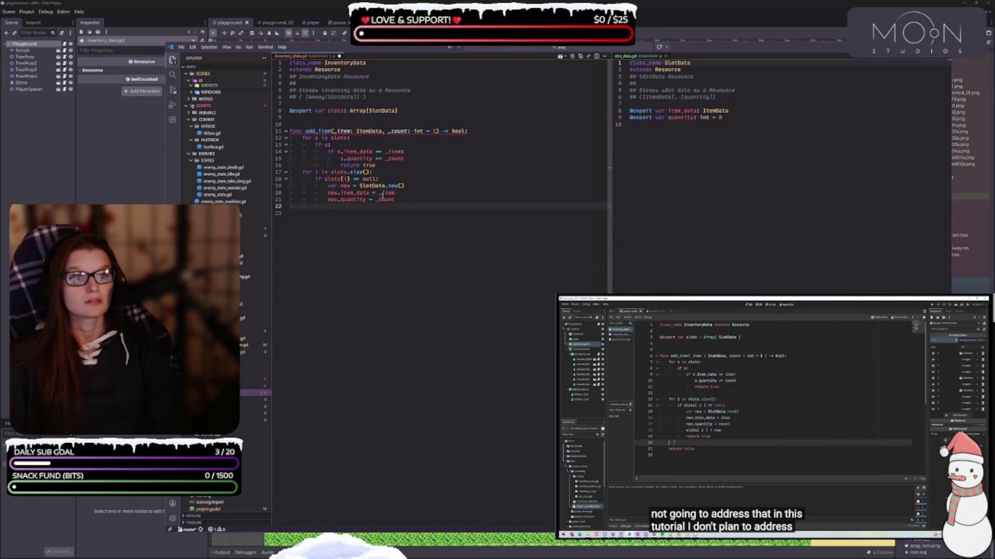
# Store the new SlotData in slots[i] and return true.
pyautogui.write('slots[i')
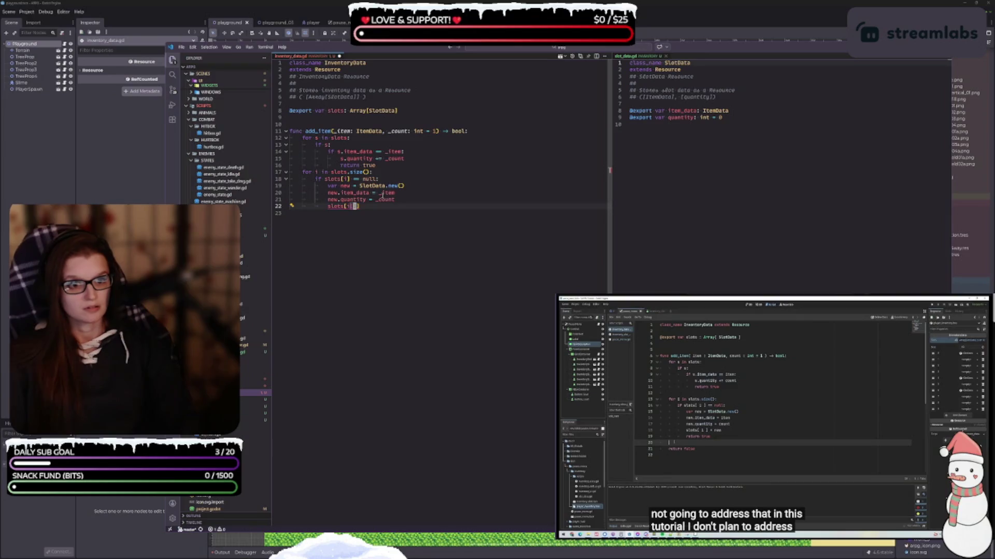
pyautogui.press('Down')
pyautogui.press('BackSpace')
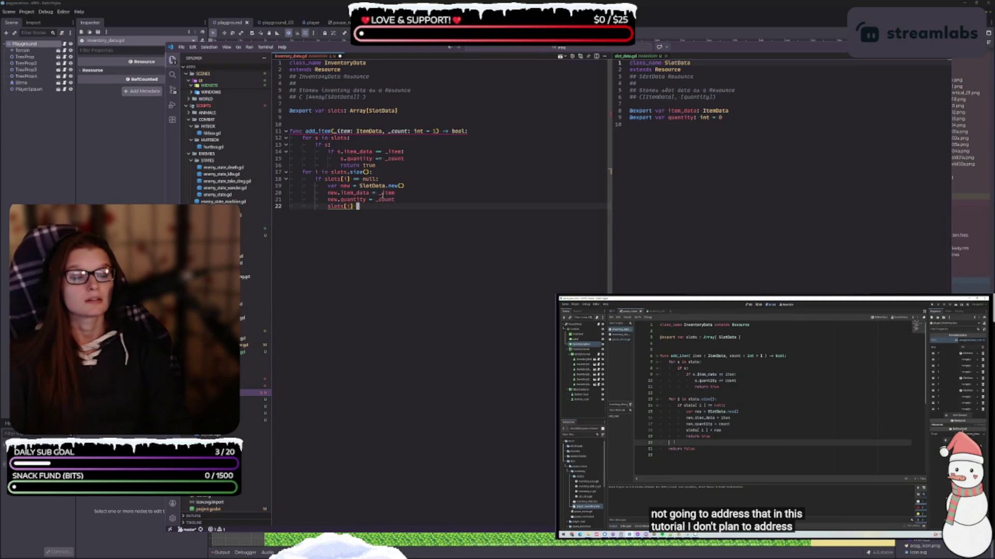
pyautogui.write(' = new')
pyautogui.press('Escape')
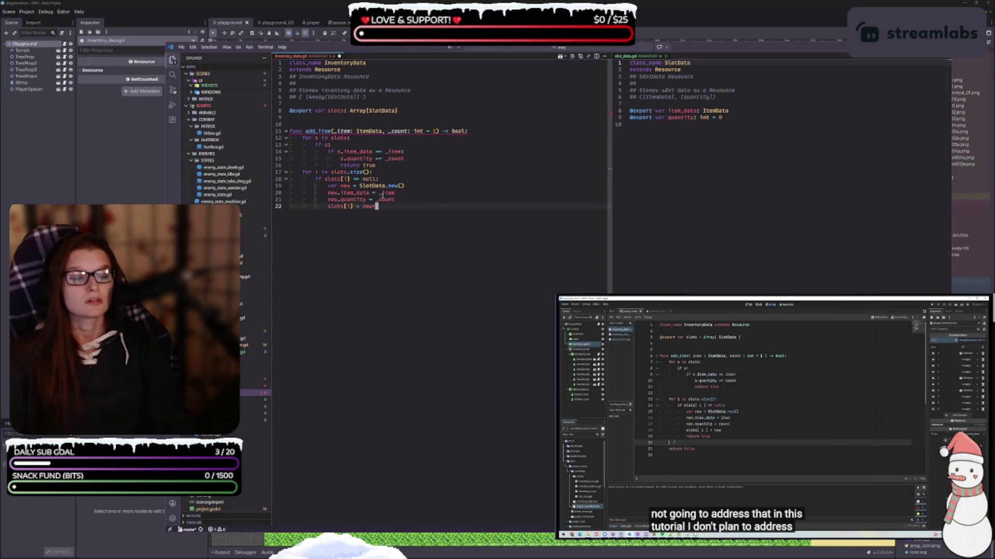
pyautogui.press('Return')
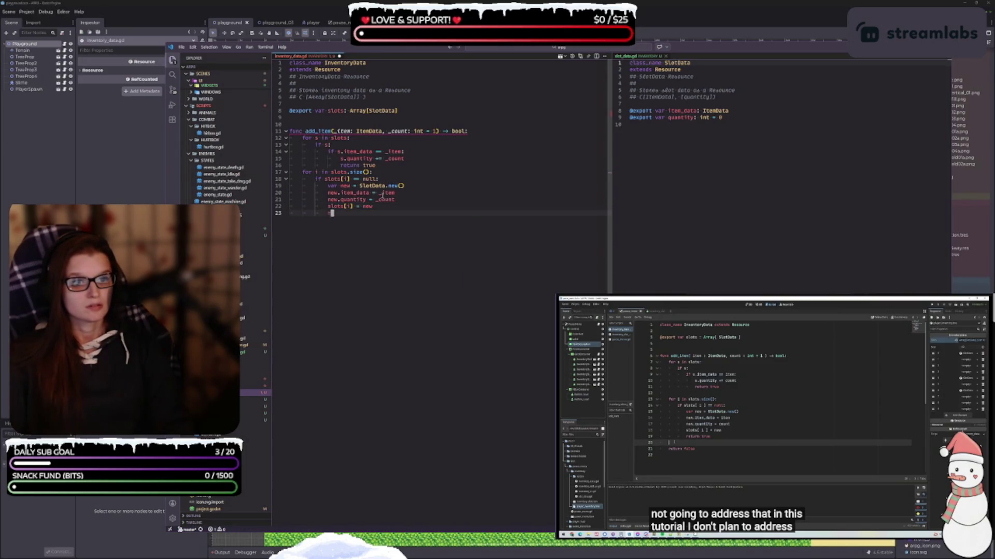
pyautogui.write('return true')
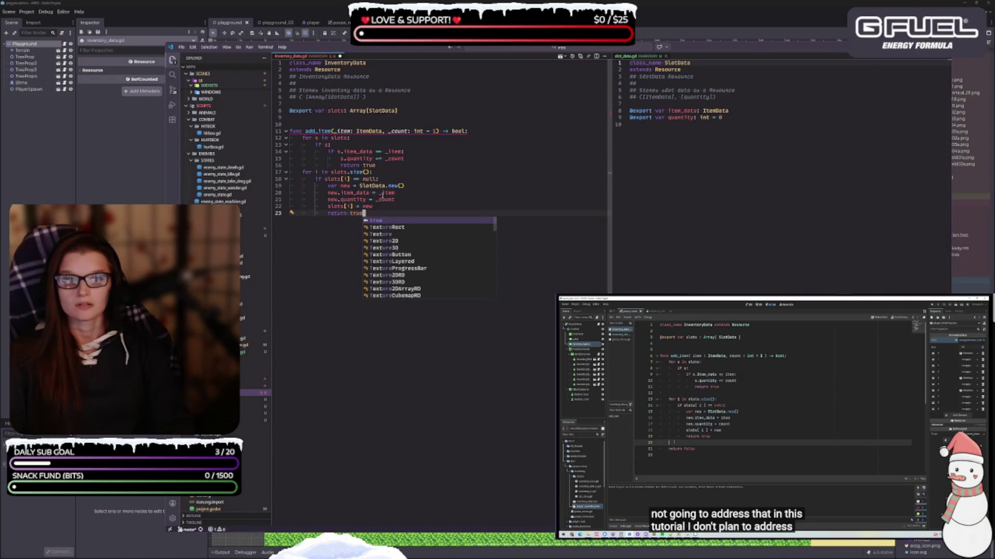
# End add_item with a function-level return false for a full inventory.
pyautogui.press('Escape')
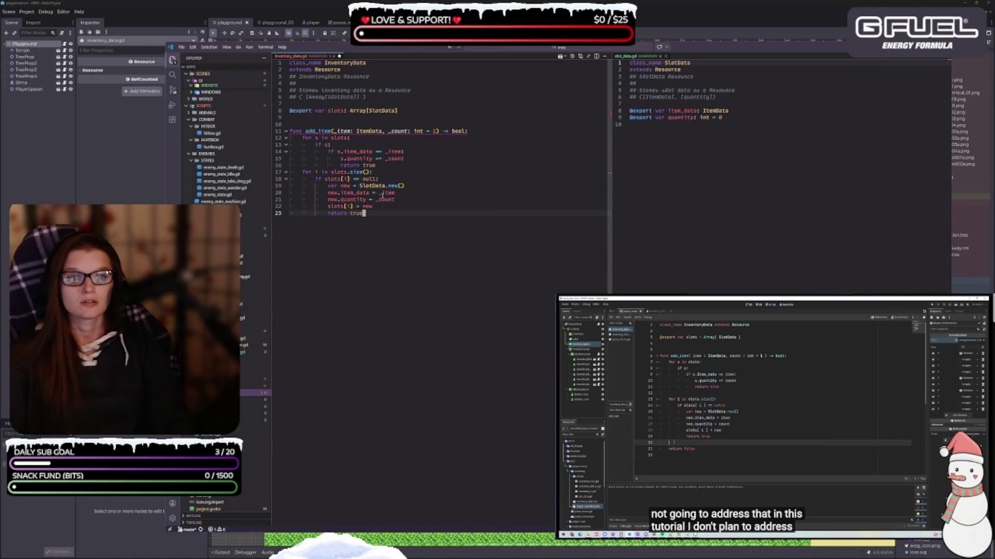
pyautogui.press('Return')
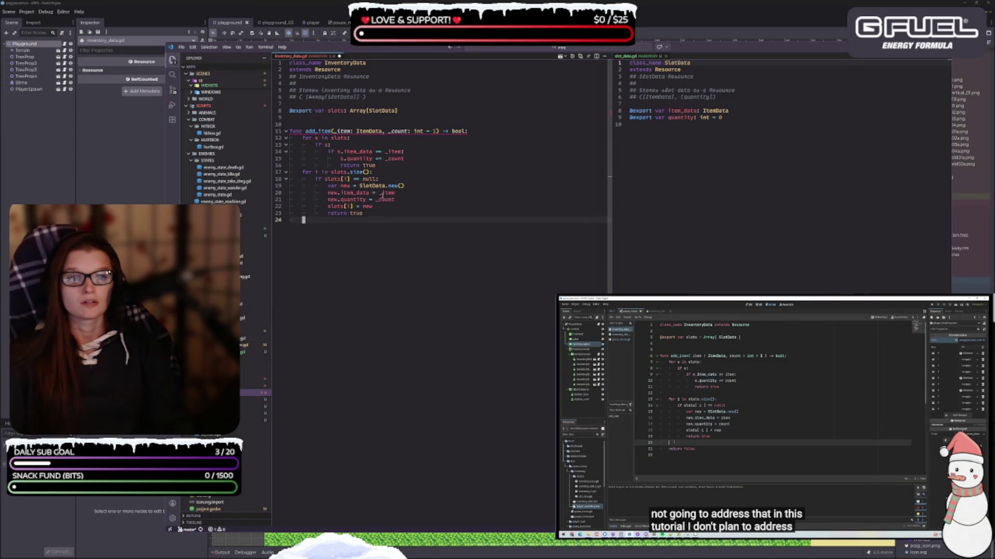
pyautogui.write('return false')
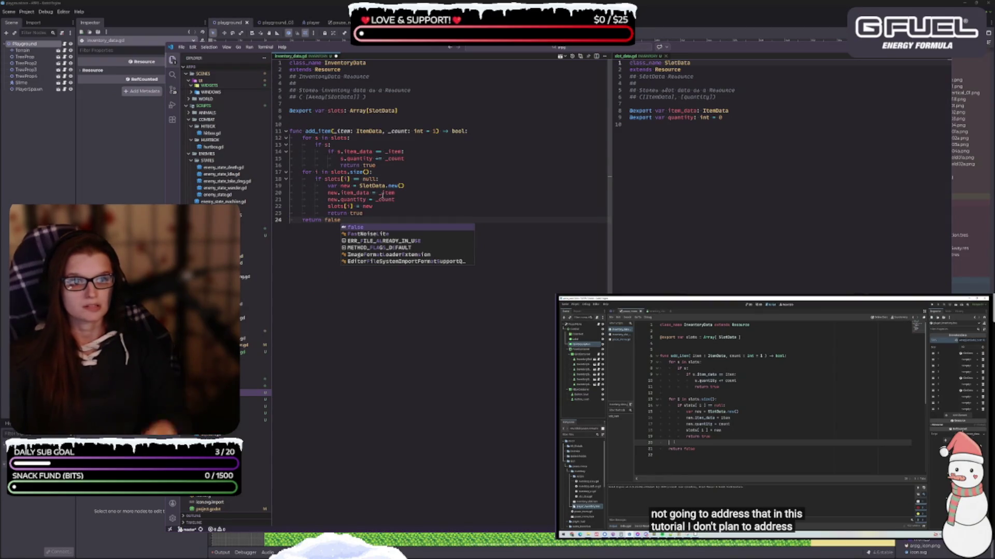
pyautogui.press('Escape')
pyautogui.press('Return')
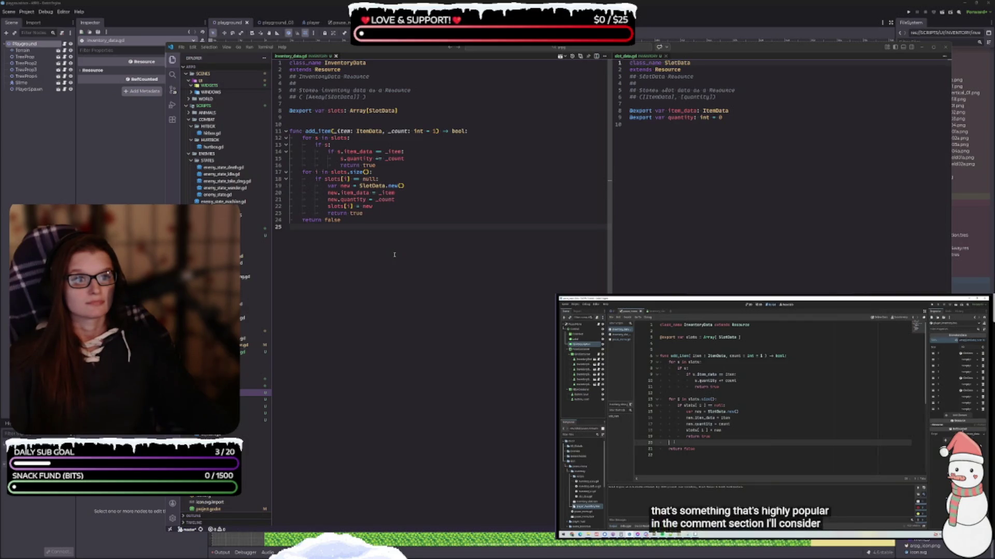
pyautogui.moveTo(735, 438)
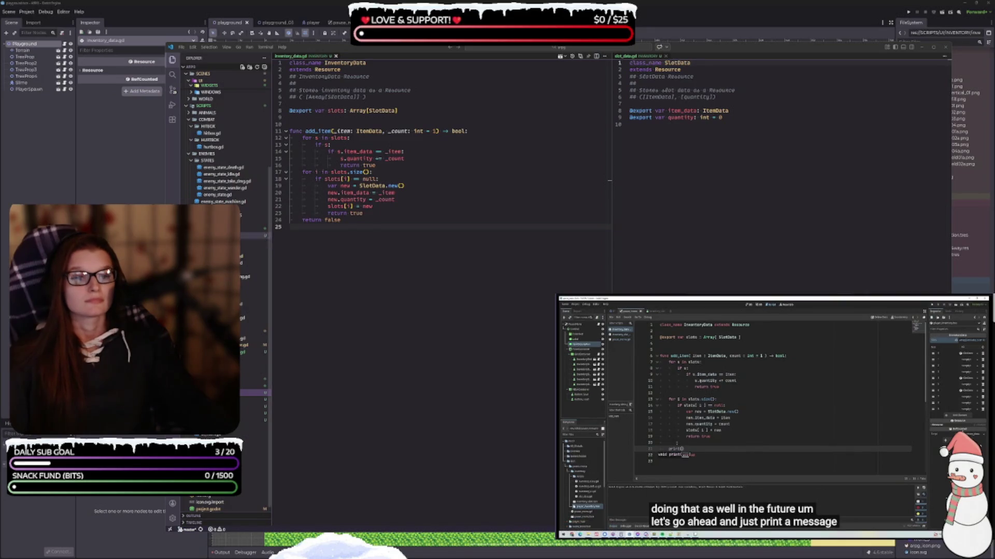
pyautogui.click(317, 138)
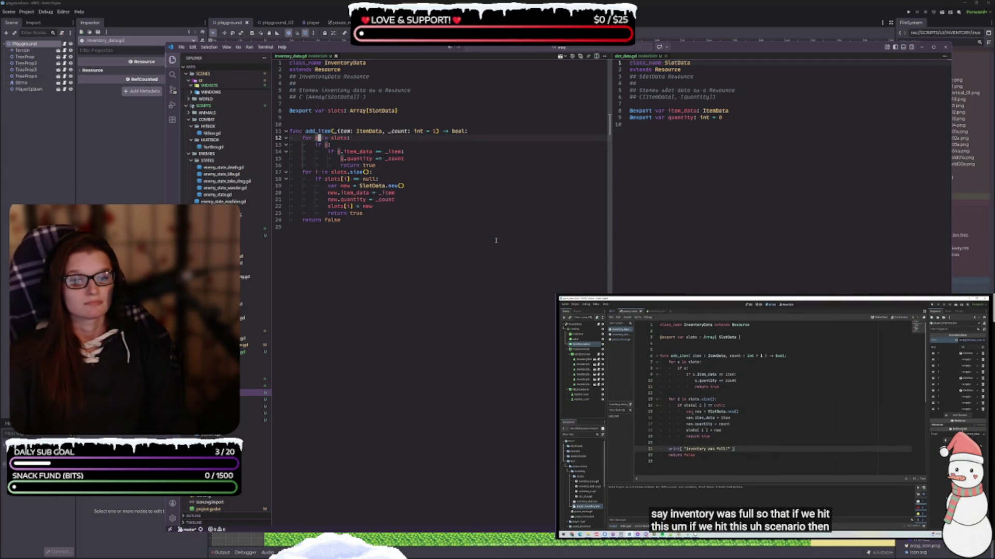
# Rename the loop variable s to slot on lines 12–15.
pyautogui.write('lot')
pyautogui.press('Tab')
pyautogui.write('s')
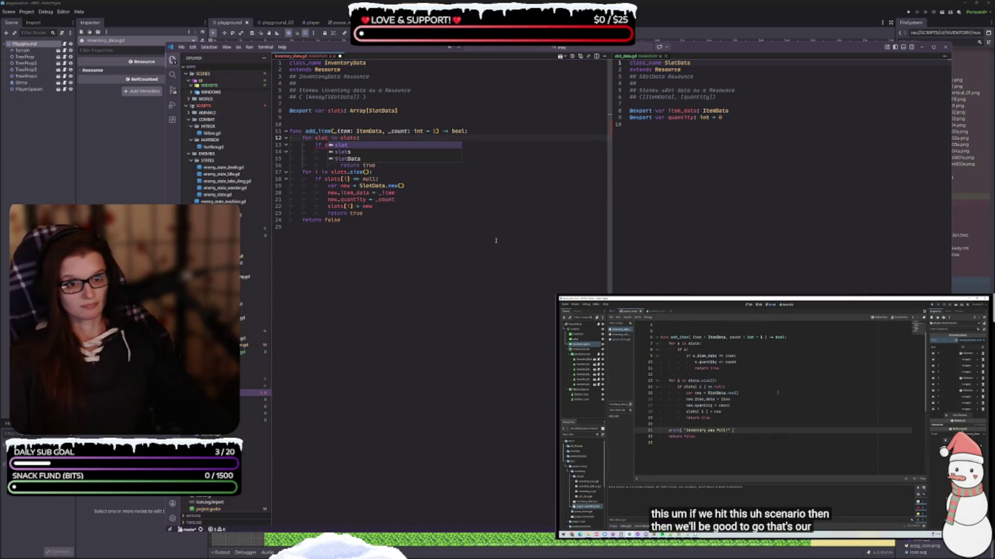
pyautogui.click(421, 200)
pyautogui.click(452, 145)
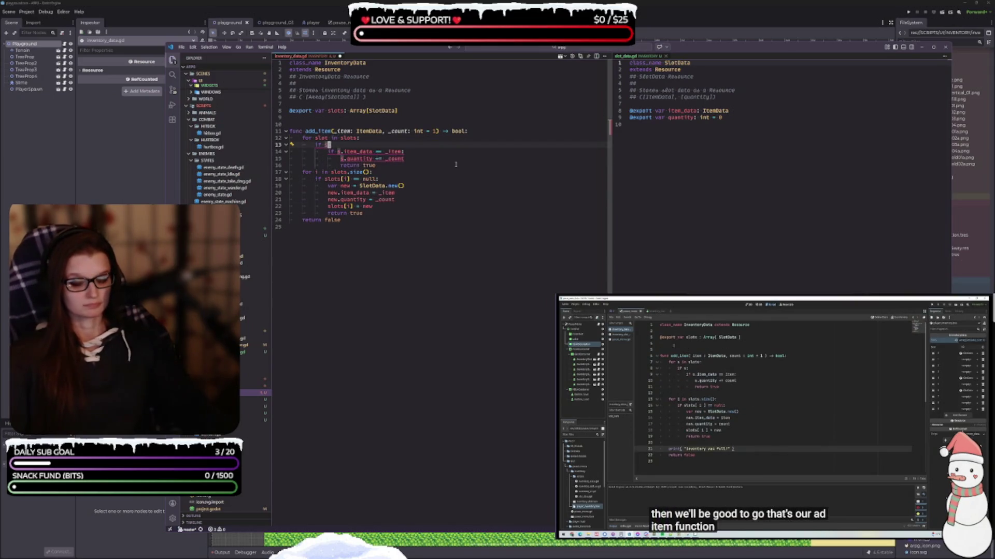
pyautogui.write('lot:')
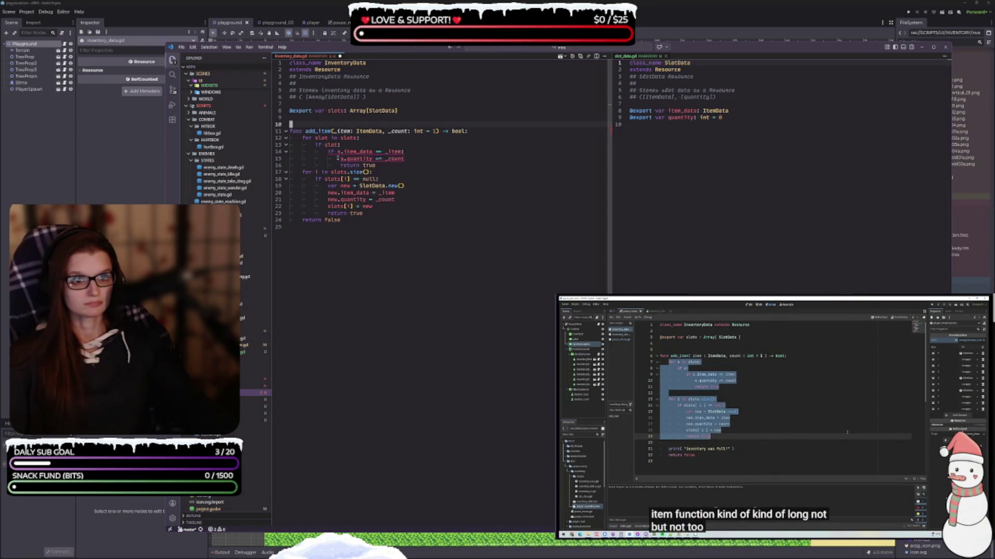
pyautogui.click(340, 152)
pyautogui.write('lot')
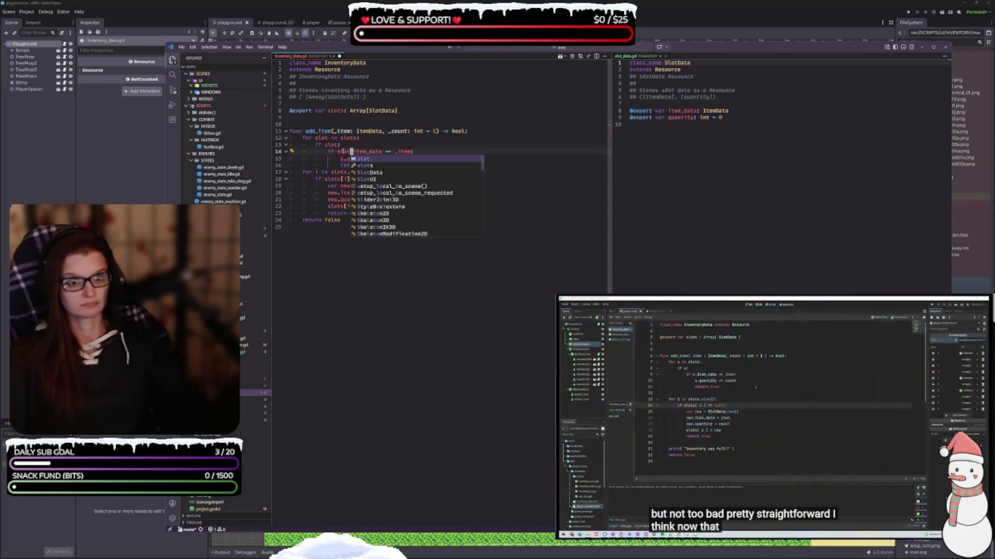
pyautogui.press('Down')
pyautogui.press('Down')
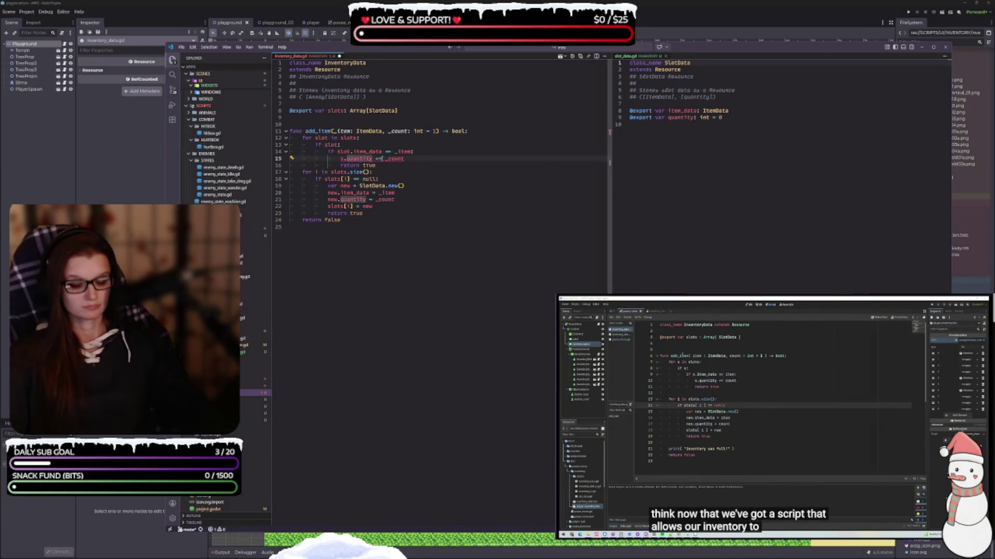
pyautogui.click(343, 158)
pyautogui.write('lot')
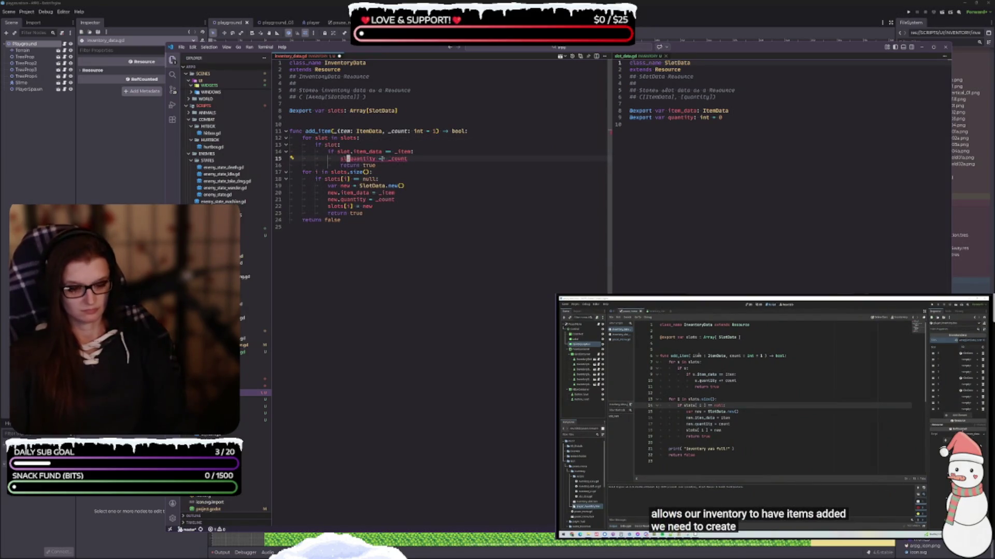
# Rename the loop variable i to index on lines 17, 18 and 22.
pyautogui.click(318, 172)
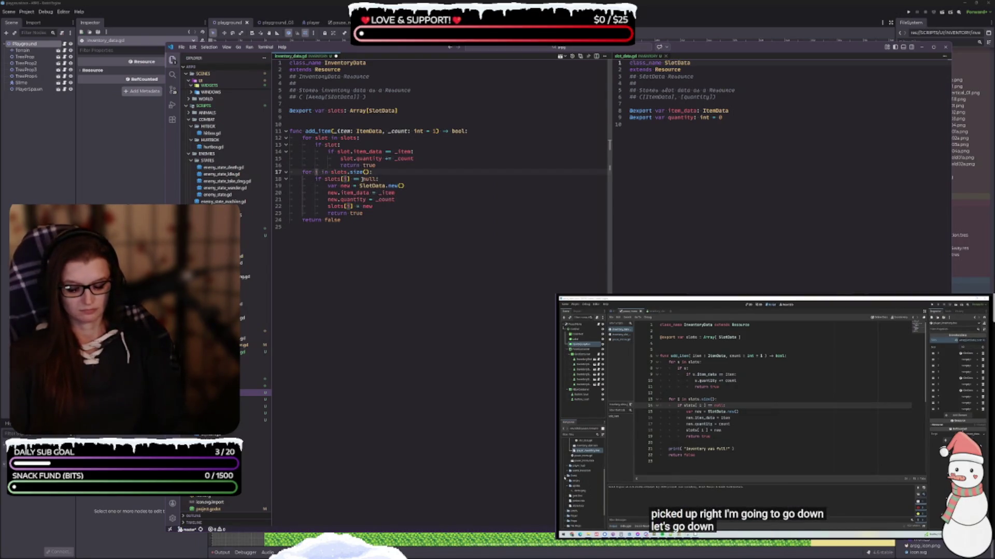
pyautogui.write('index')
pyautogui.click(344, 151)
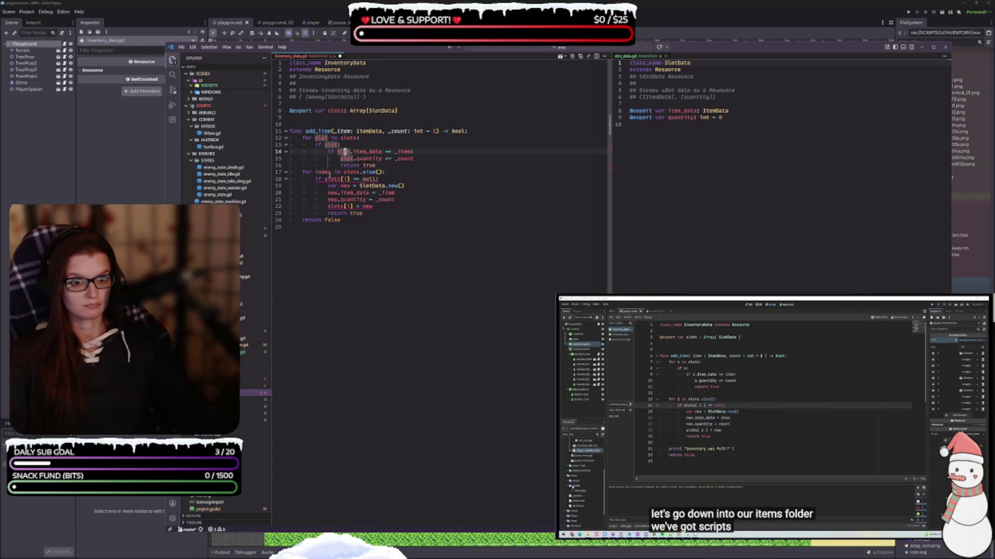
pyautogui.doubleClick(345, 179)
pyautogui.write('index')
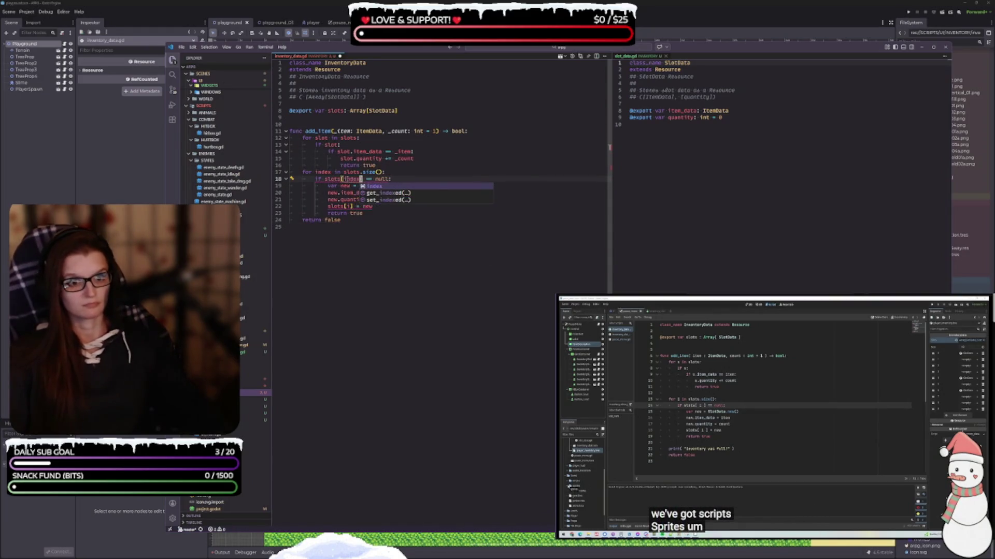
pyautogui.click(482, 124)
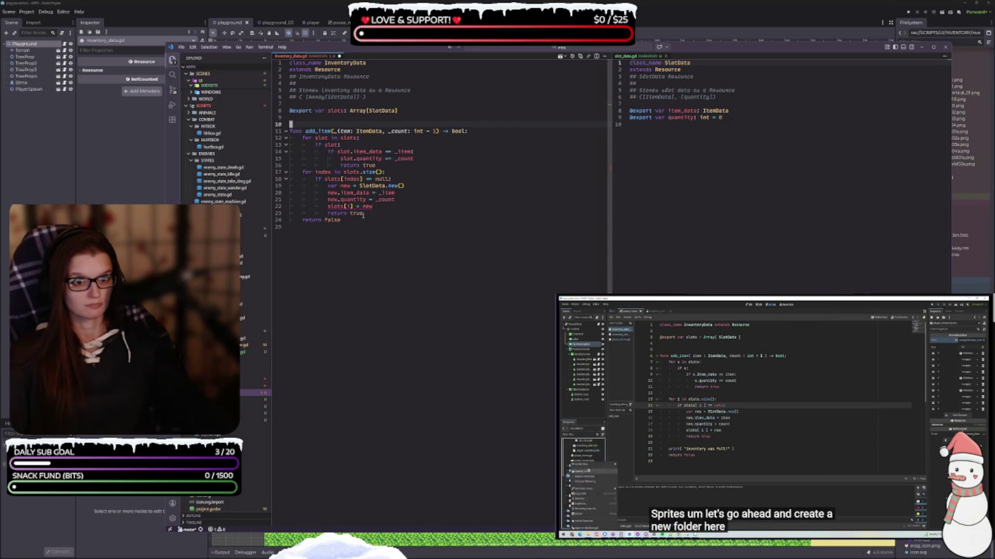
pyautogui.doubleClick(348, 206)
pyautogui.write('index')
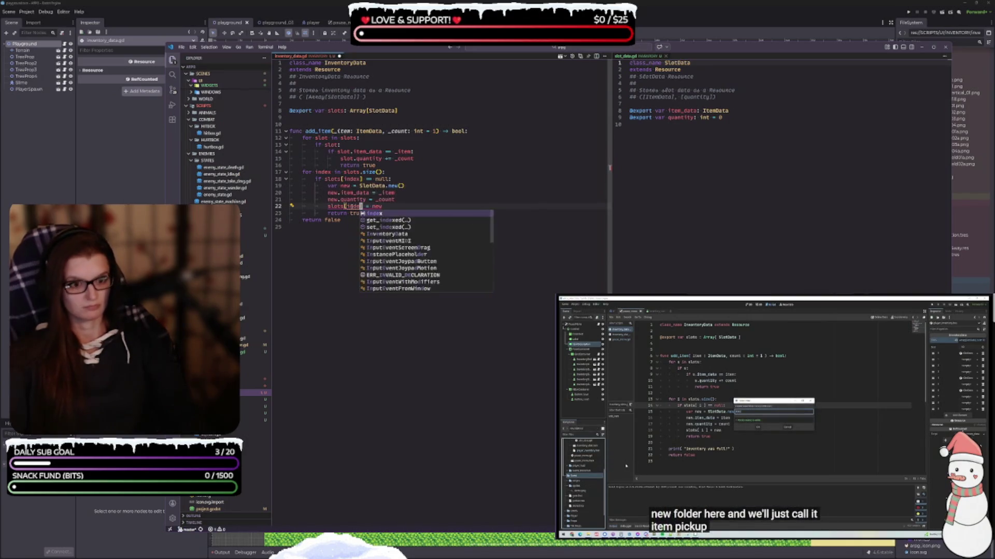
# Check the uses of _item and new in add_item, then return to the Godot editor.
pyautogui.doubleClick(386, 193)
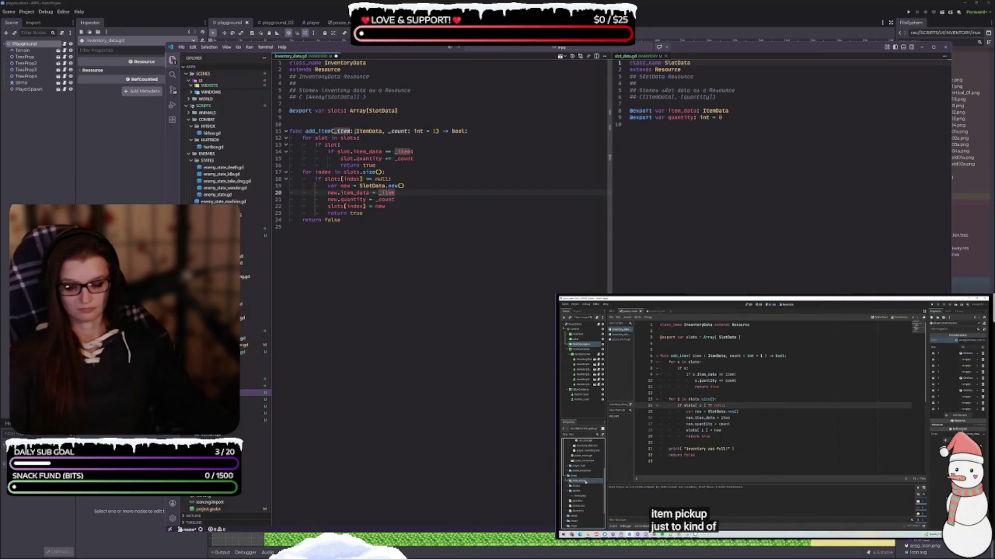
pyautogui.click(859, 463)
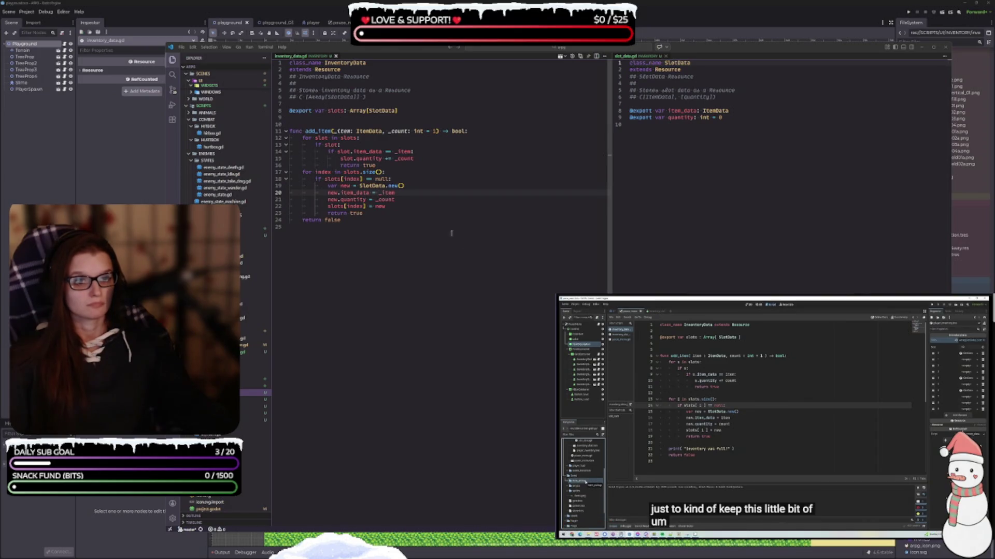
pyautogui.click(372, 222)
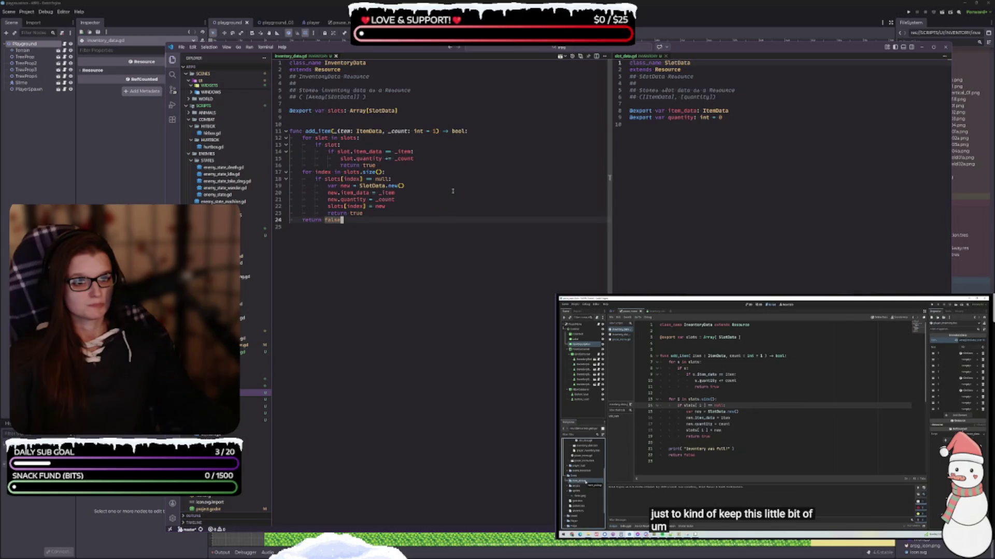
pyautogui.click(353, 186)
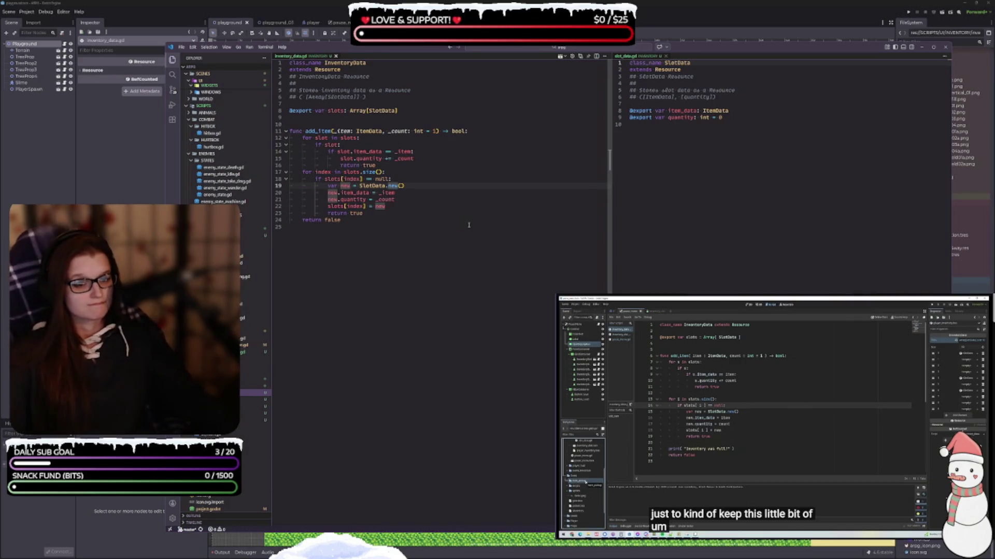
pyautogui.click(392, 228)
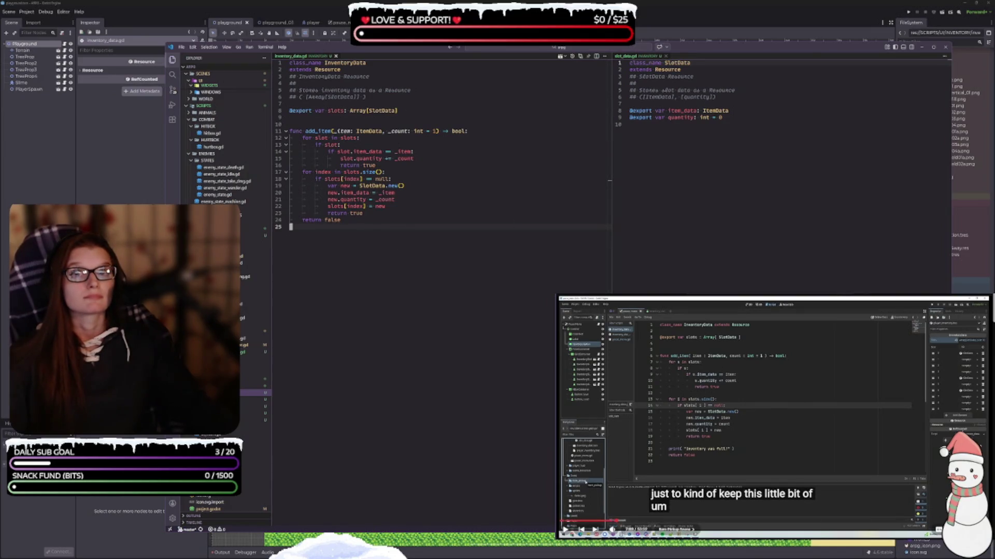
pyautogui.click(684, 41)
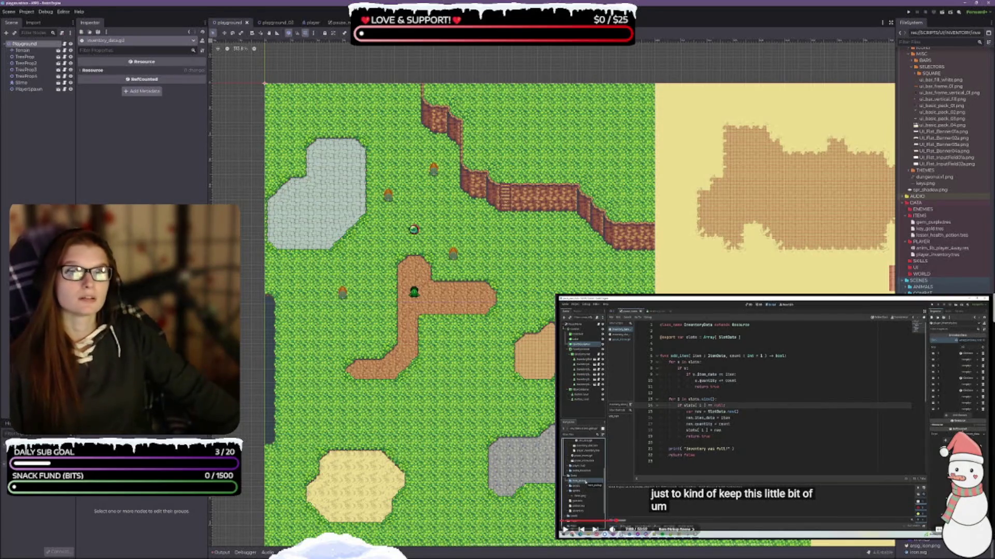
# Create the new 2D scene with item_pickup as its name.
pyautogui.click(782, 419)
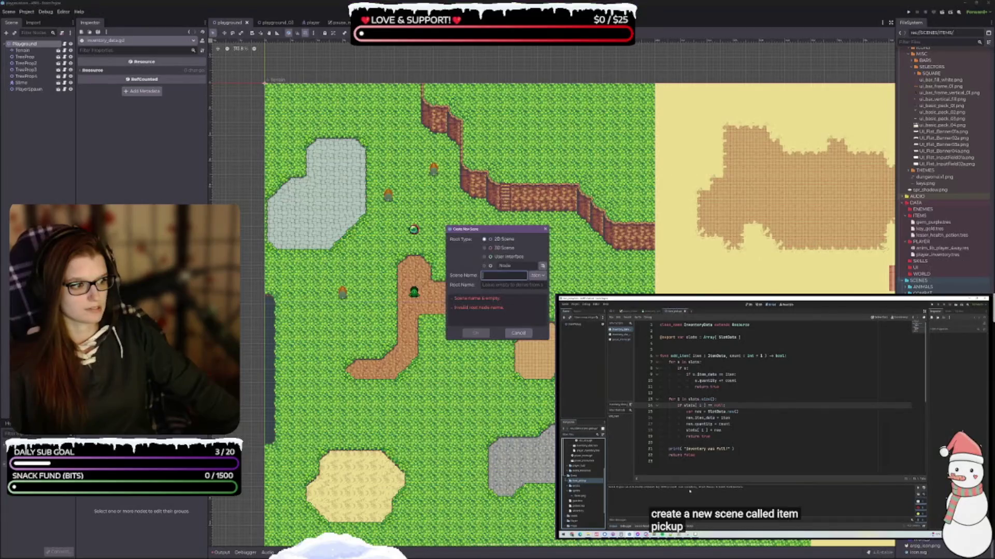
pyautogui.write('Item')
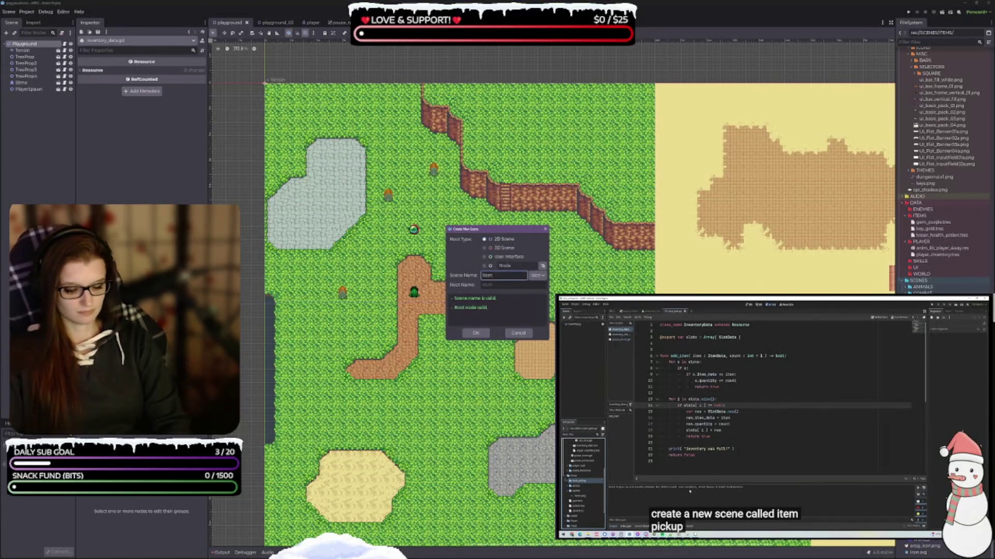
pyautogui.write('_pickup')
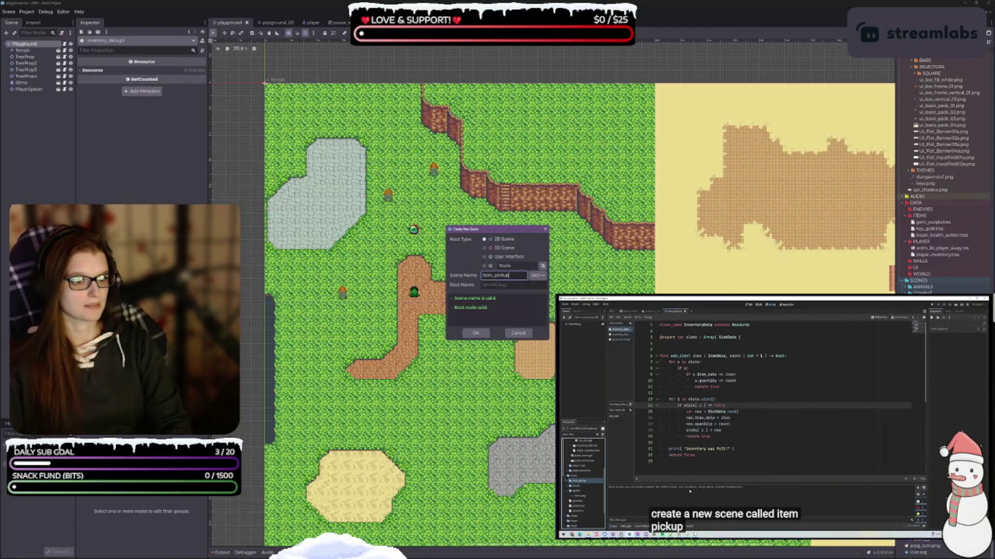
pyautogui.press('Return')
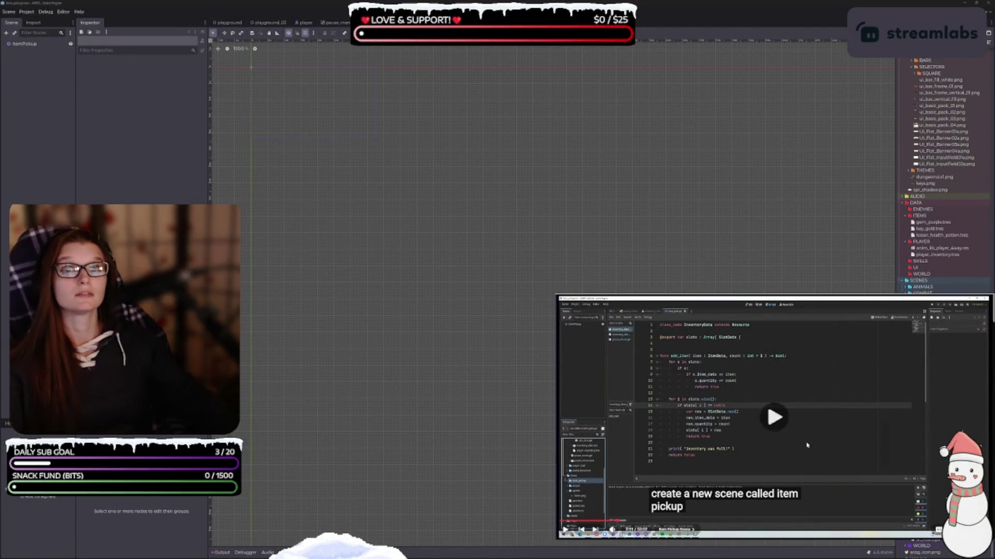
# Attach a new script to the ItemPickup root node, saved as scripts/items/item_pickup.gd.
pyautogui.click(28, 45)
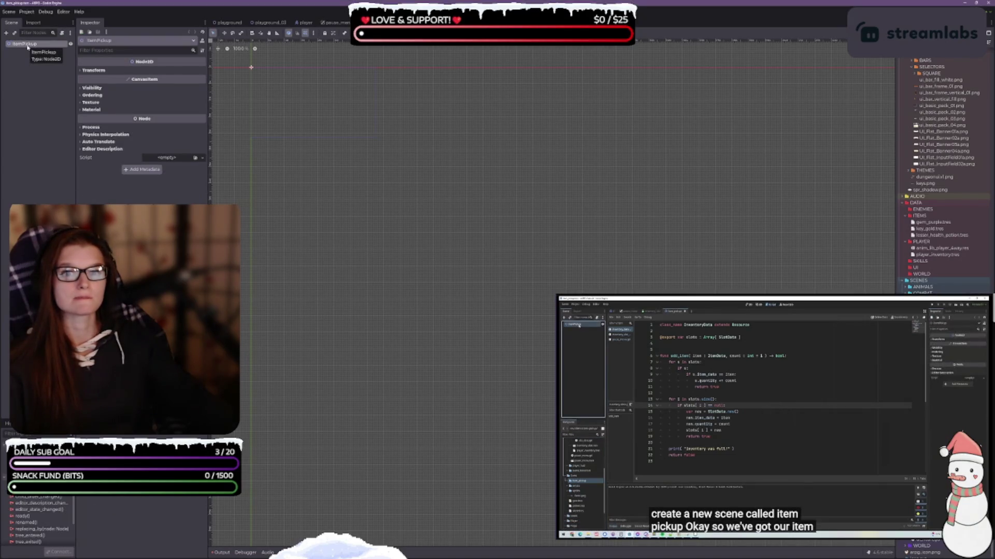
pyautogui.moveTo(76, 68); pyautogui.dragTo(84, 67)
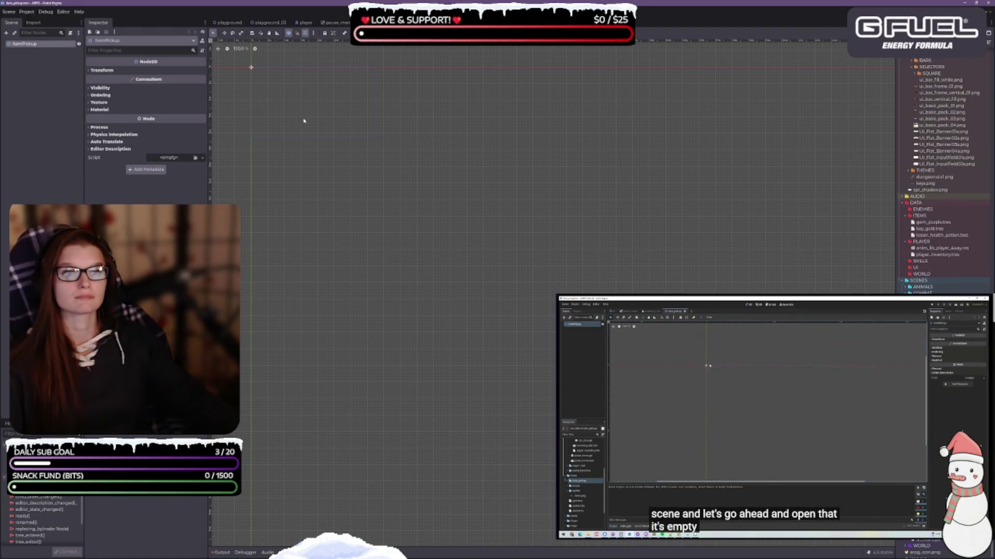
pyautogui.scroll(3, 349, 128)
pyautogui.scroll(3, 448, 162)
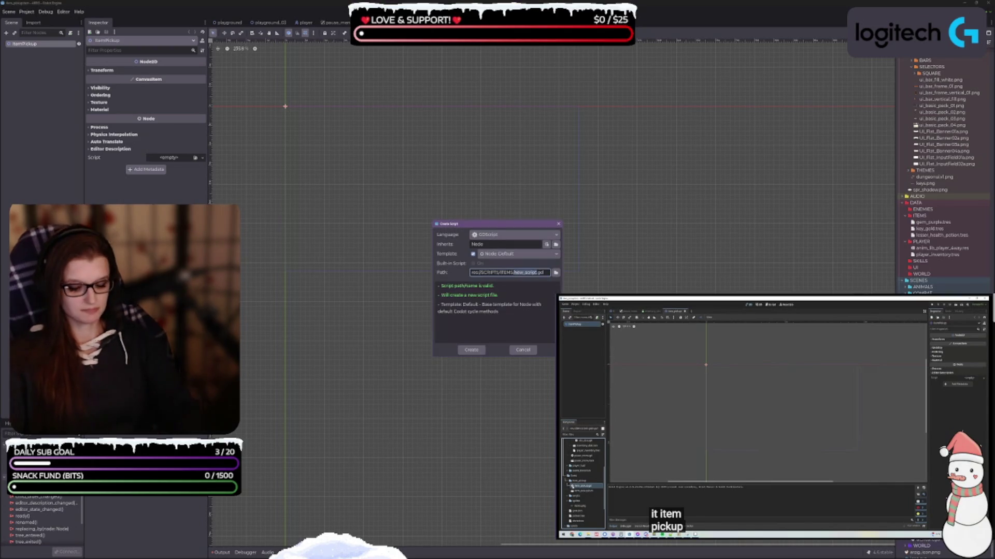
pyautogui.write('item')
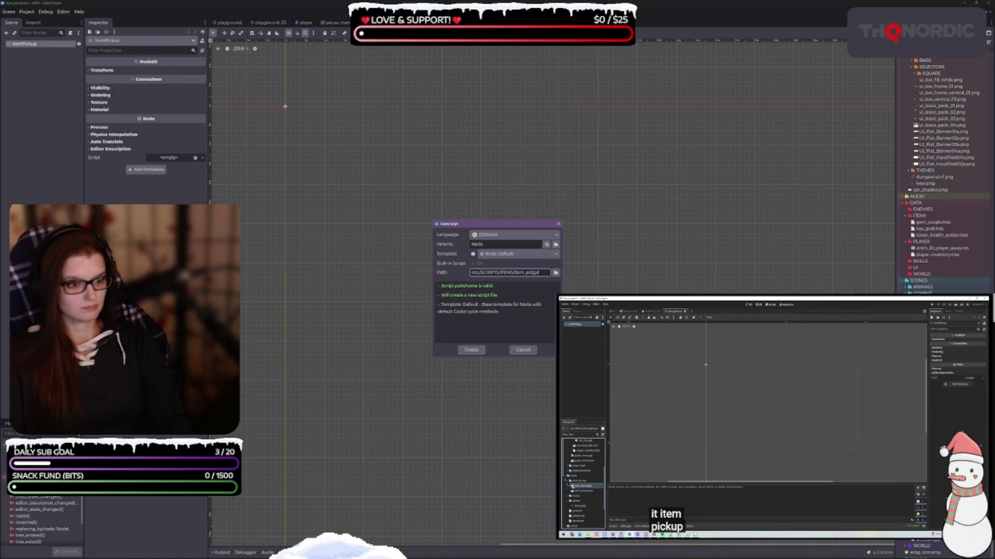
pyautogui.press('Return')
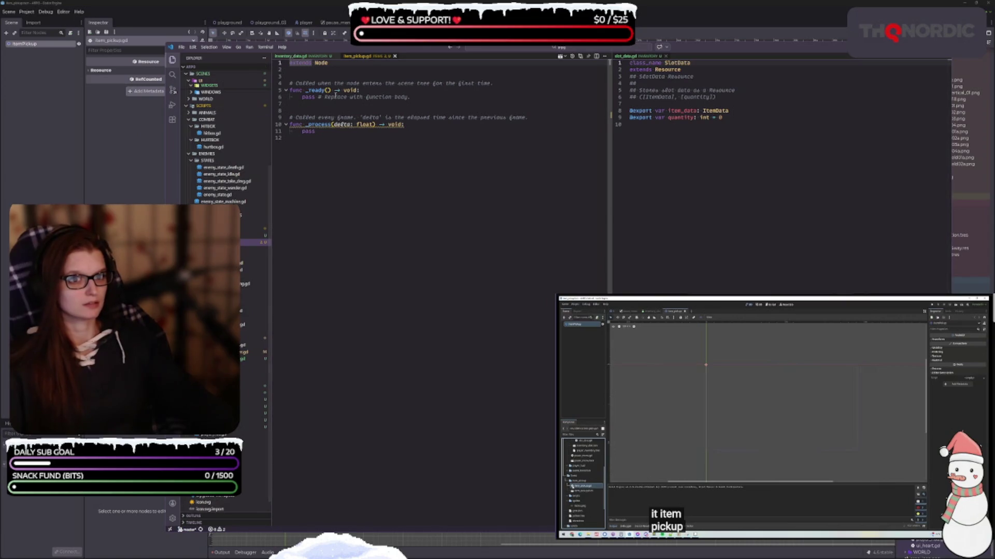
# Add a class_name ItemPickup line above extends in item_pickup.gd.
pyautogui.press('Return')
pyautogui.press('Up')
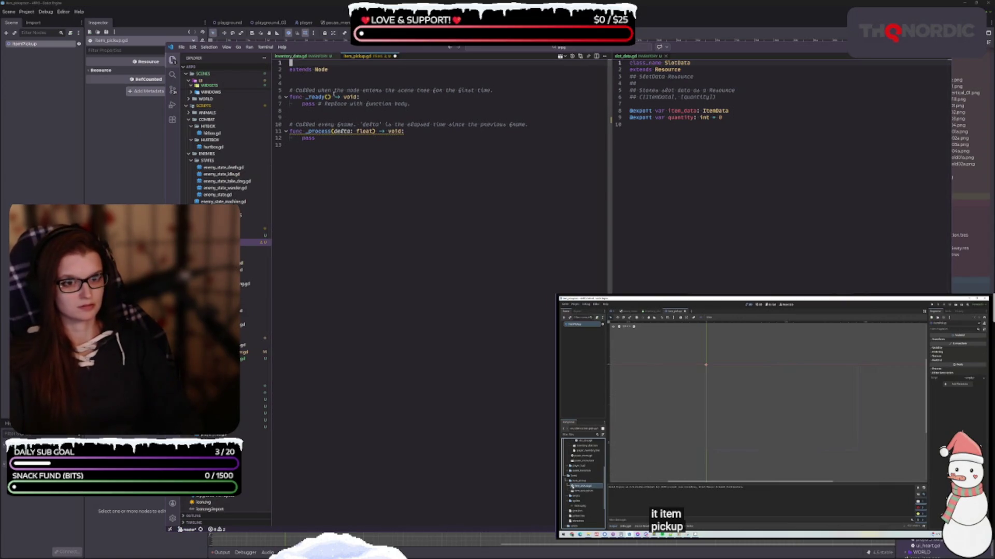
pyautogui.write('class')
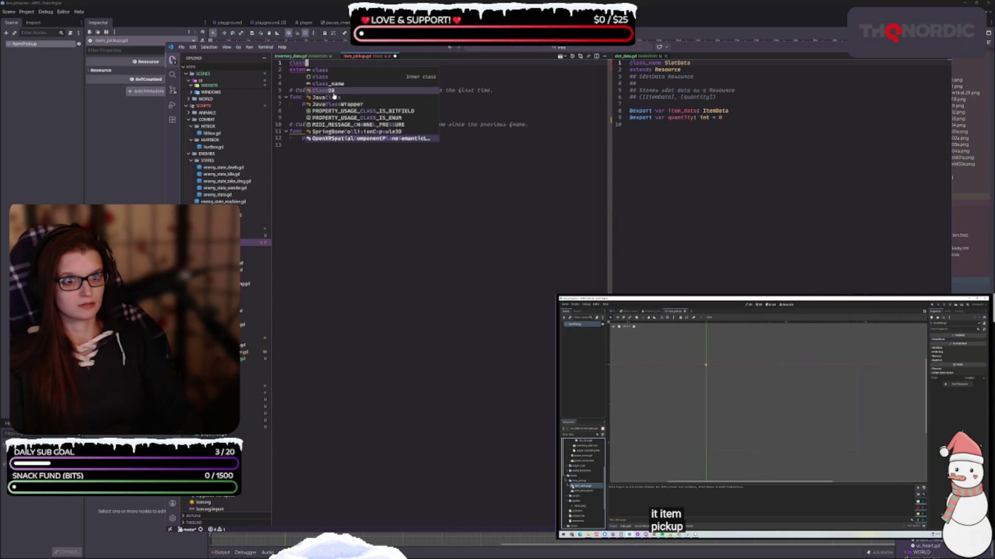
pyautogui.press('Down')
pyautogui.press('Down')
pyautogui.press('Return')
pyautogui.write('ItemPickup')
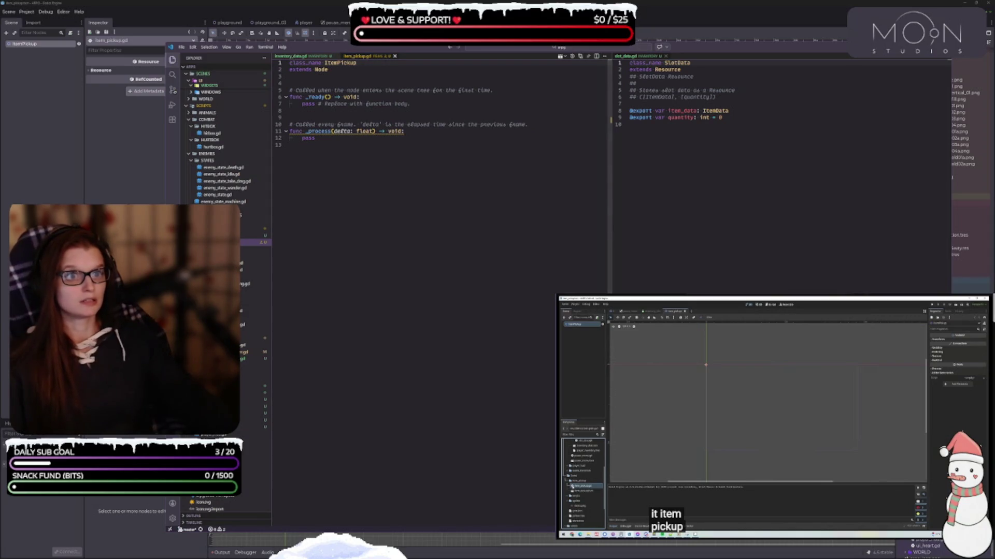
# Attach item_pickup.gd to the ItemPickup node's Script property in Godot.
pyautogui.hotkey('alt', 'Tab')
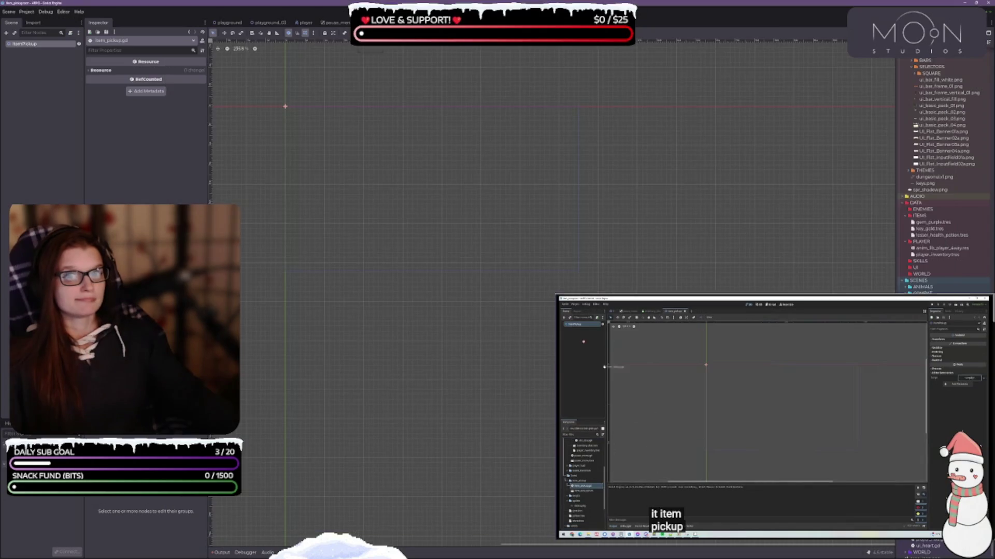
pyautogui.click(37, 44)
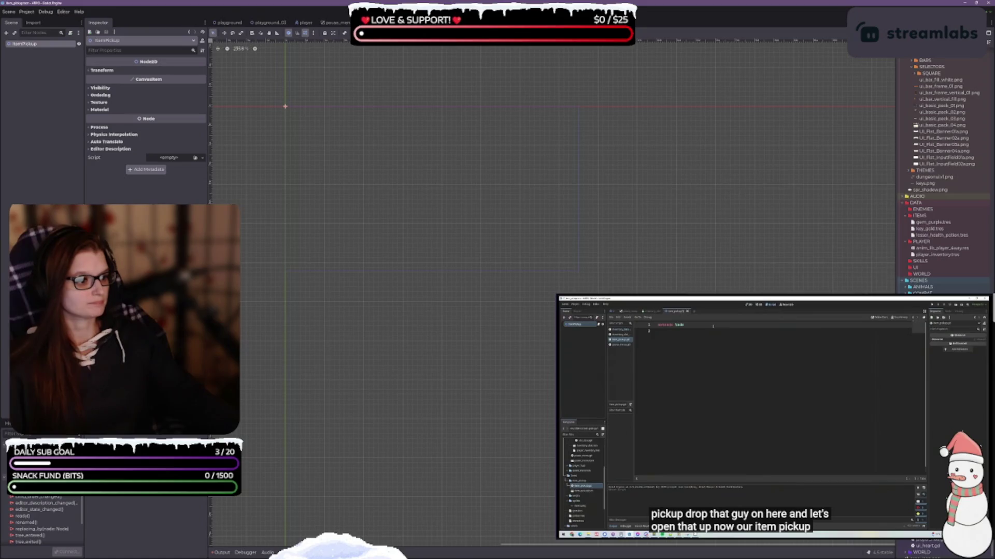
pyautogui.moveTo(928, 539)
pyautogui.mouseDown()
pyautogui.moveTo(335, 220)
pyautogui.moveTo(170, 162)
pyautogui.mouseUp()
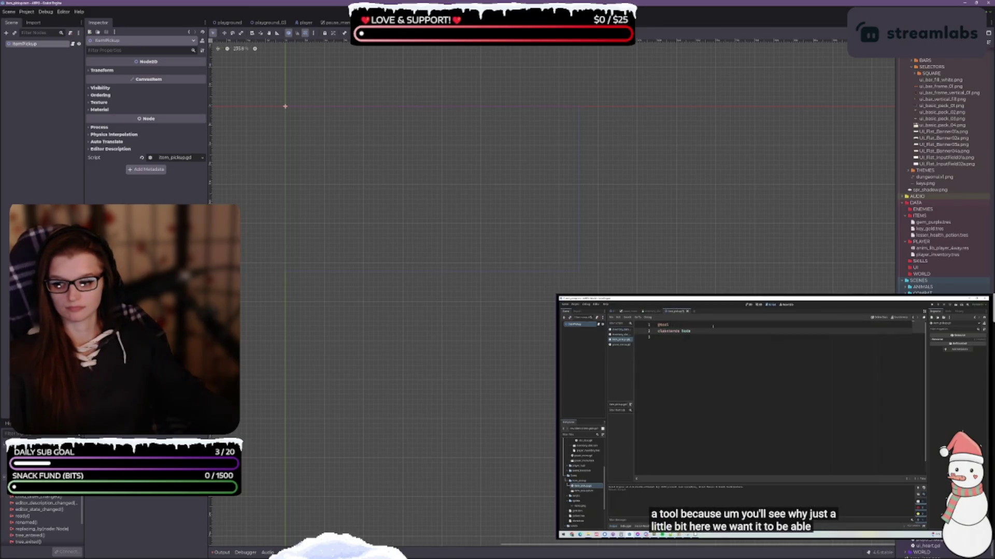
pyautogui.hotkey('alt', 'Tab')
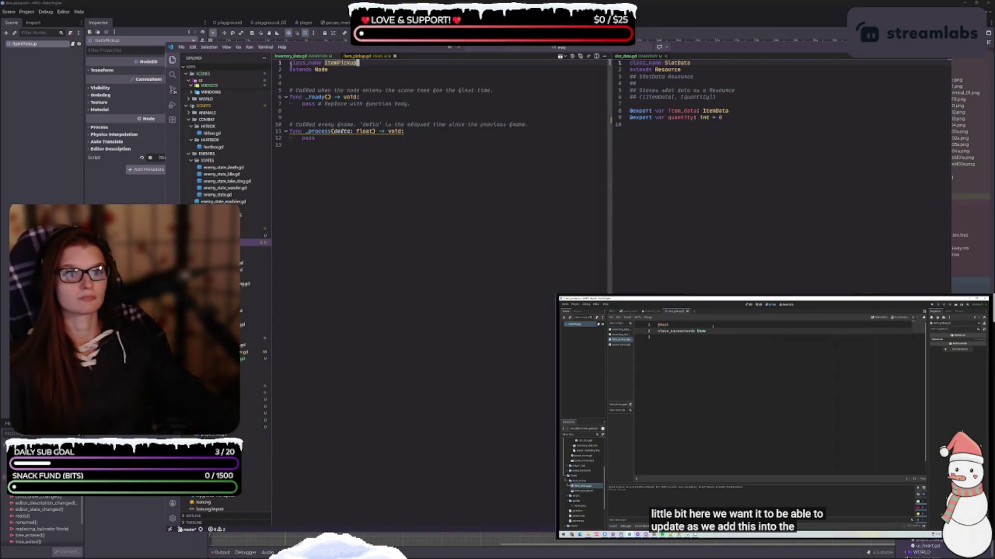
pyautogui.doubleClick(305, 63)
pyautogui.hotkey('ctrl', 'shift', 'Return')
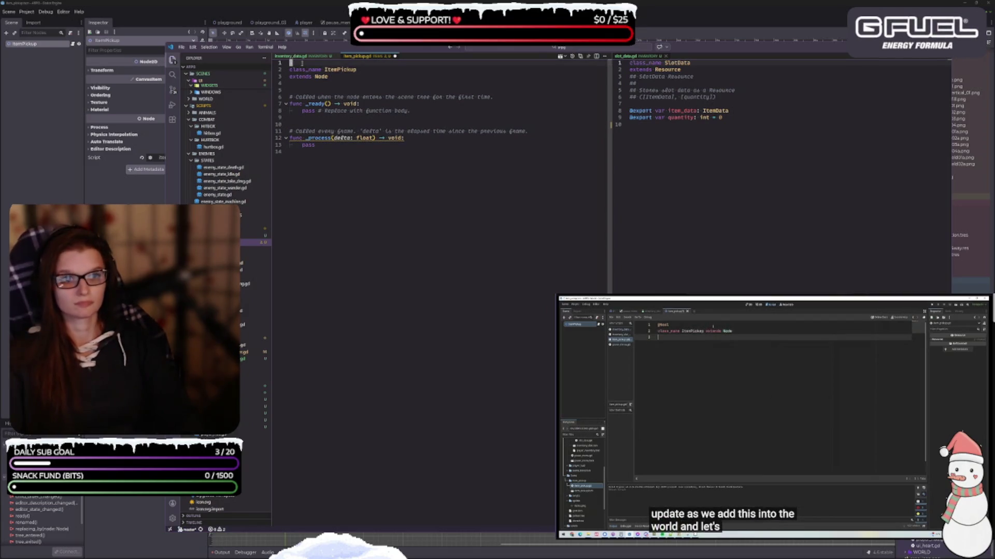
pyautogui.write('tool')
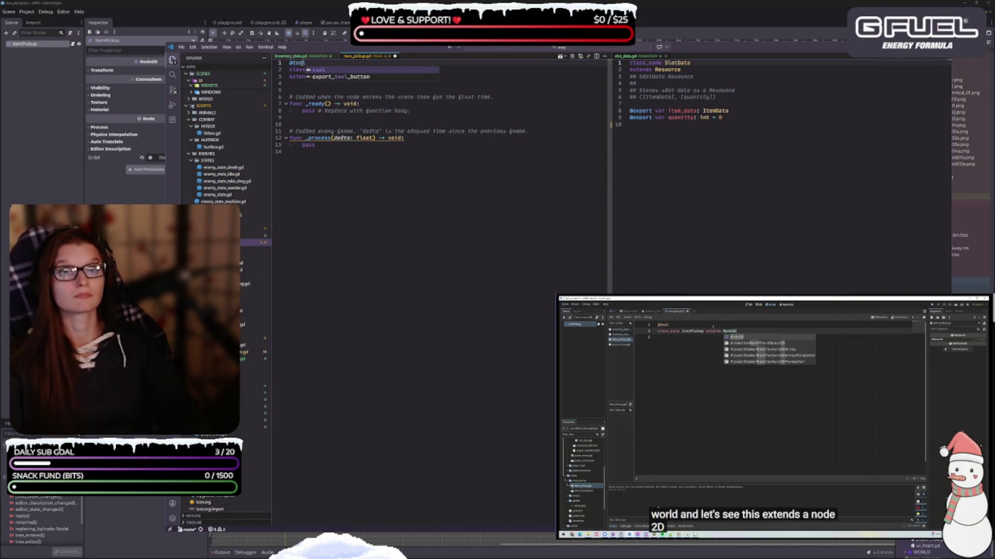
pyautogui.press('Escape')
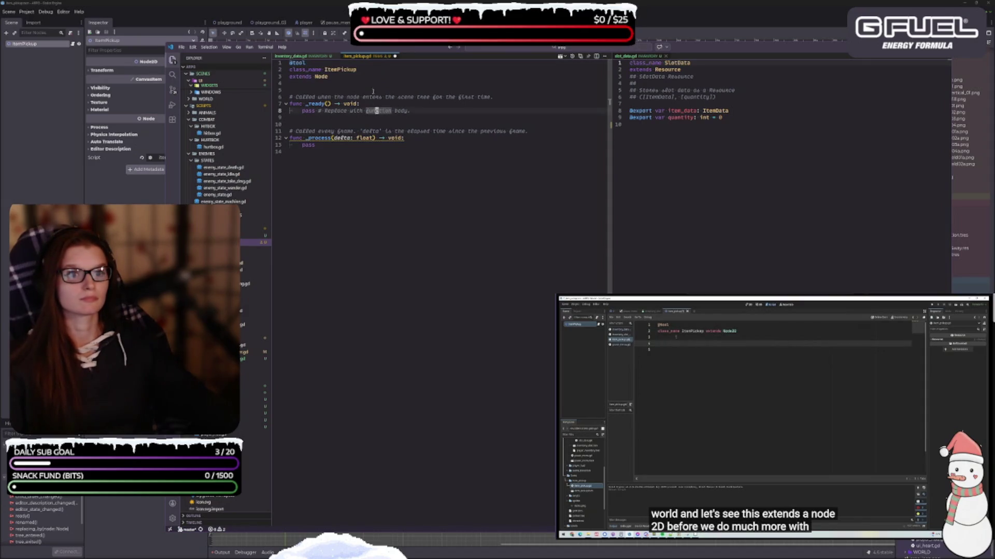
pyautogui.doubleClick(324, 77)
pyautogui.write('Node2D')
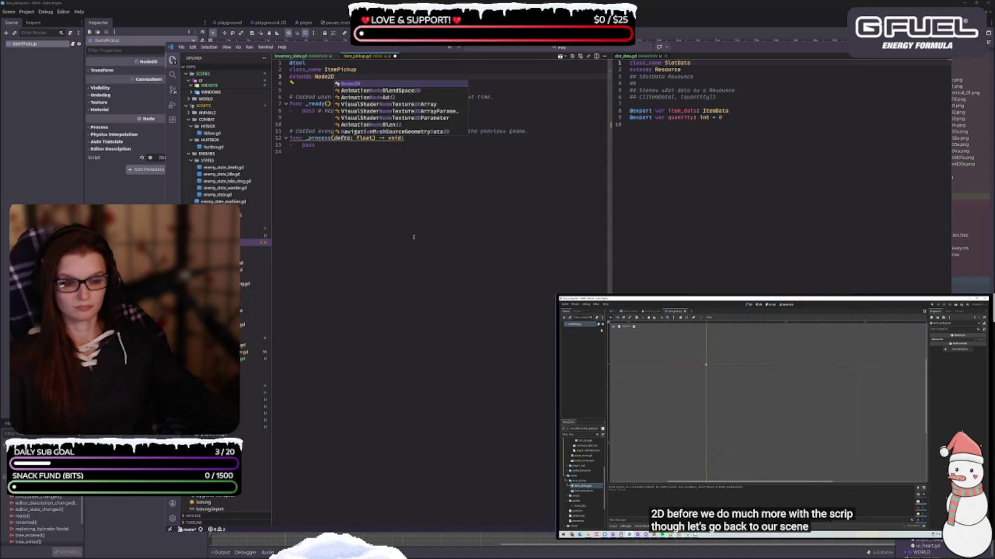
pyautogui.hotkey('ctrl', 's')
pyautogui.click(377, 185)
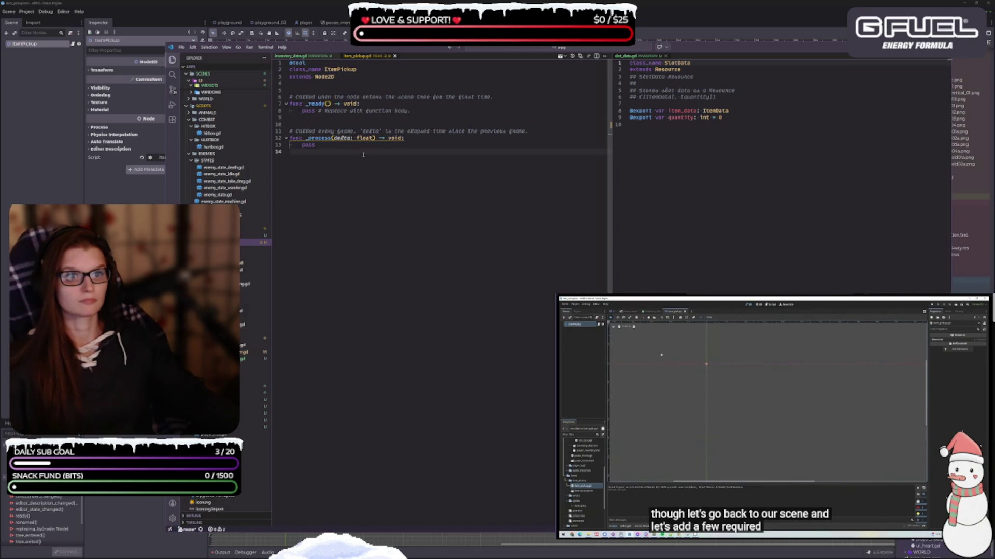
pyautogui.doubleClick(309, 145)
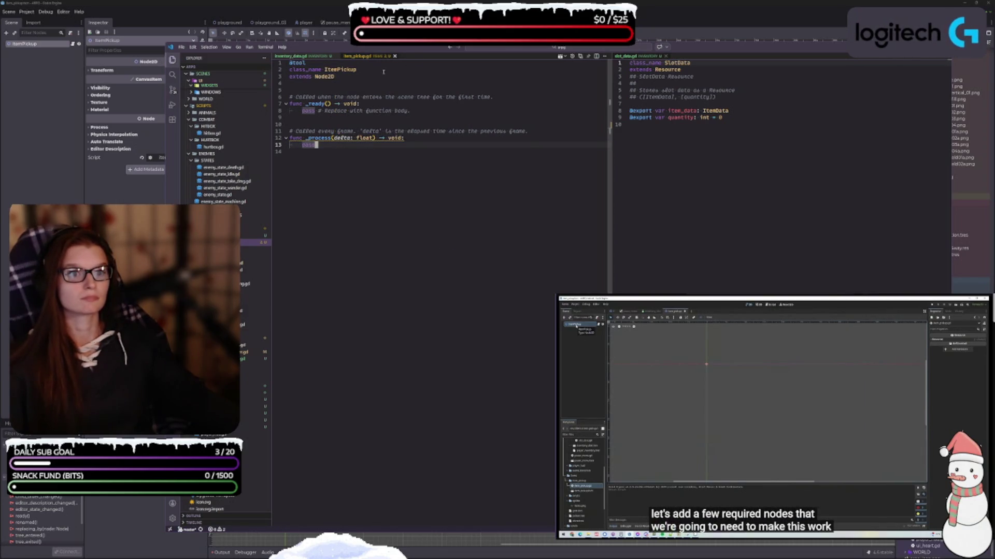
pyautogui.hotkey('alt', 'Tab')
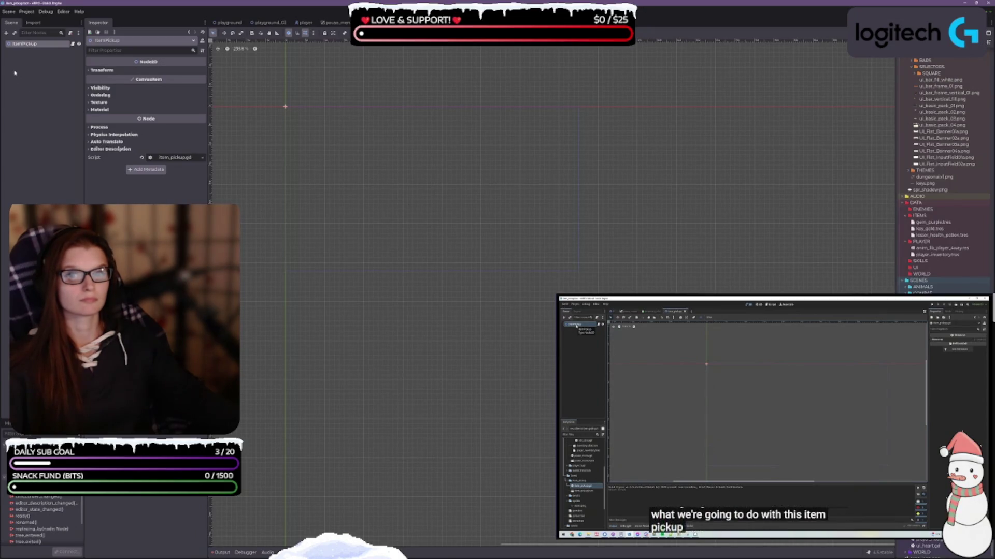
pyautogui.click(27, 67)
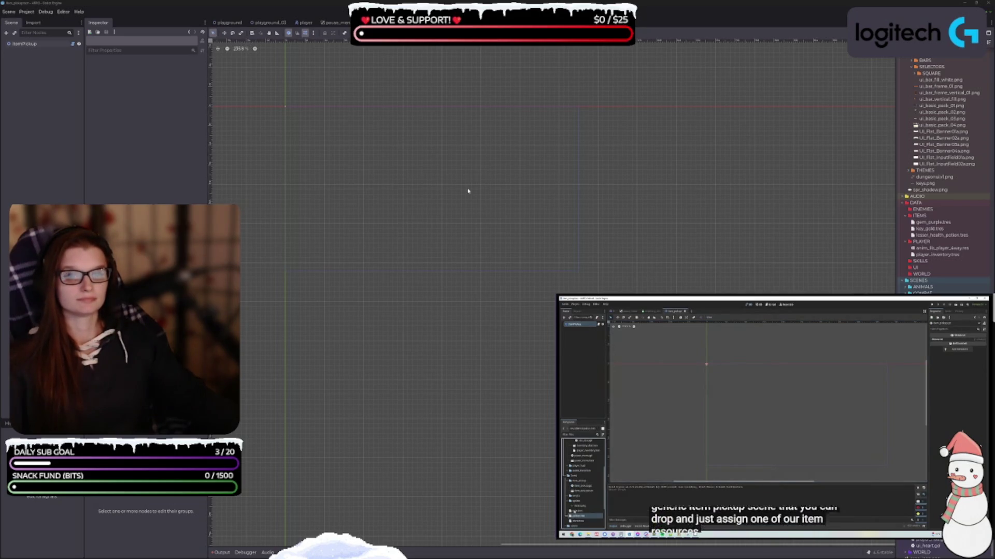
pyautogui.scroll(-2, 450, 151)
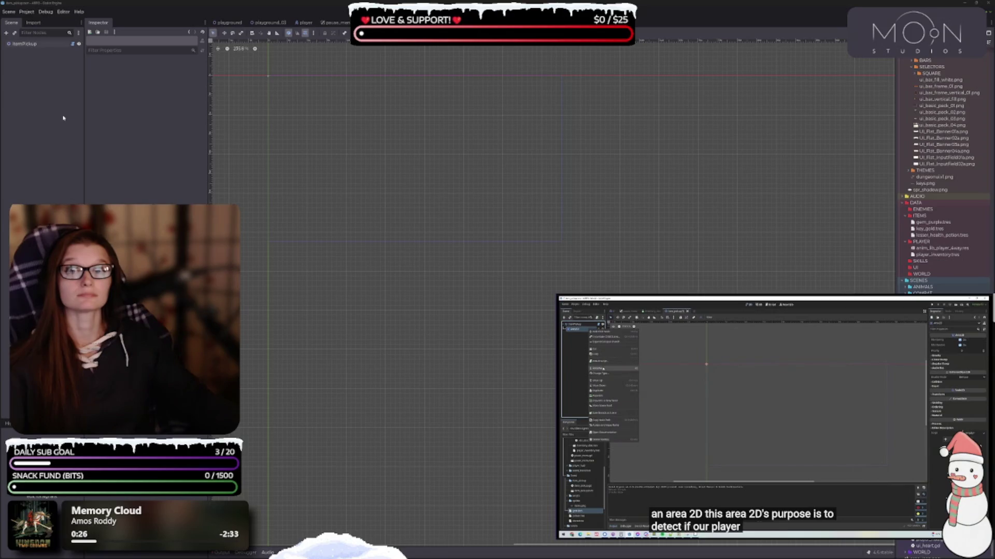
# Add an Area2D child under ItemPickup and dismiss its missing-shape warning.
pyautogui.rightClick(29, 44)
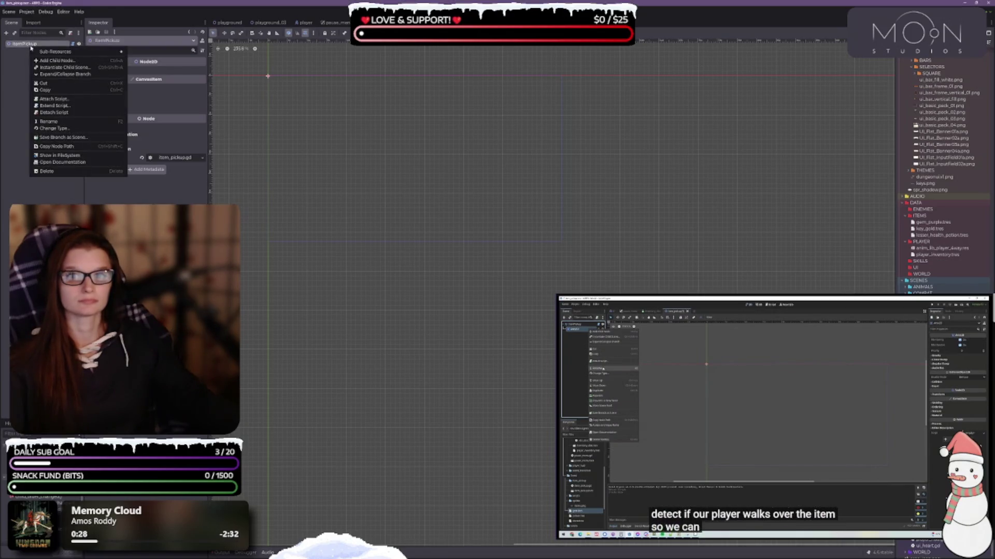
pyautogui.click(59, 62)
pyautogui.write('area')
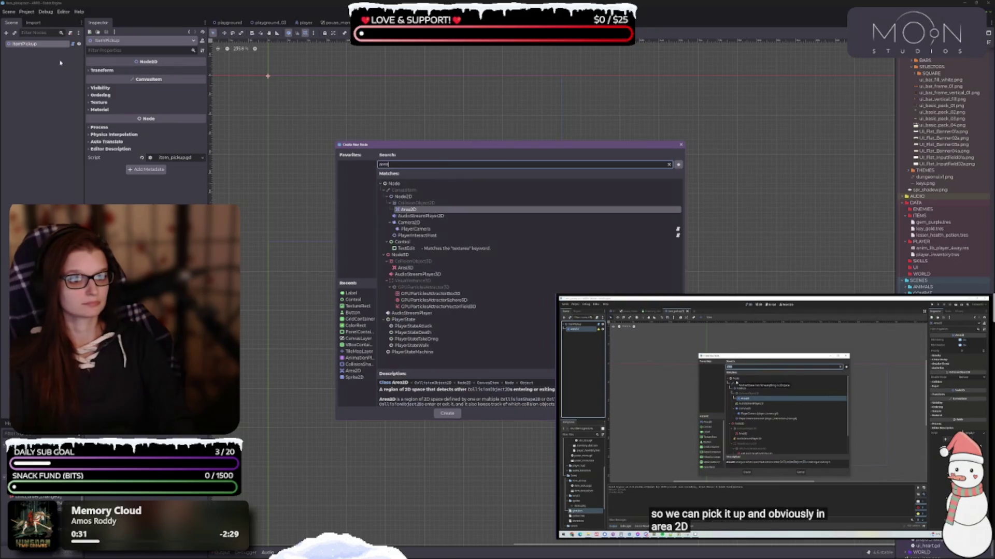
pyautogui.press('Return')
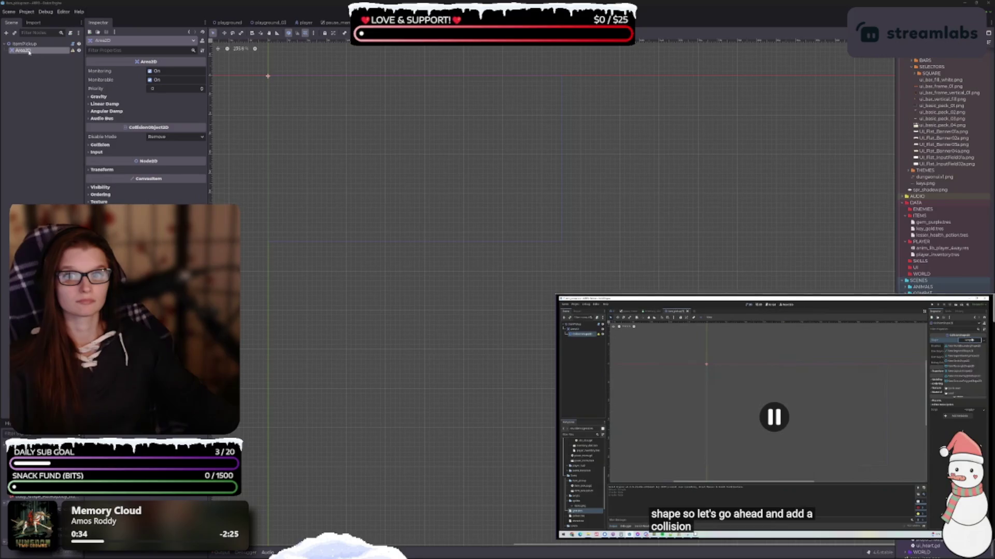
pyautogui.click(103, 146)
pyautogui.click(95, 146)
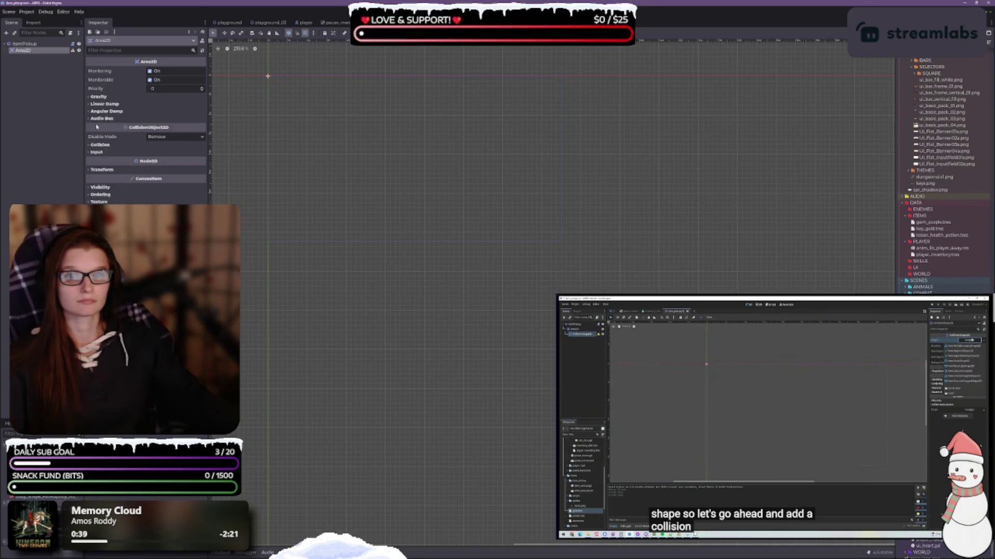
pyautogui.click(73, 51)
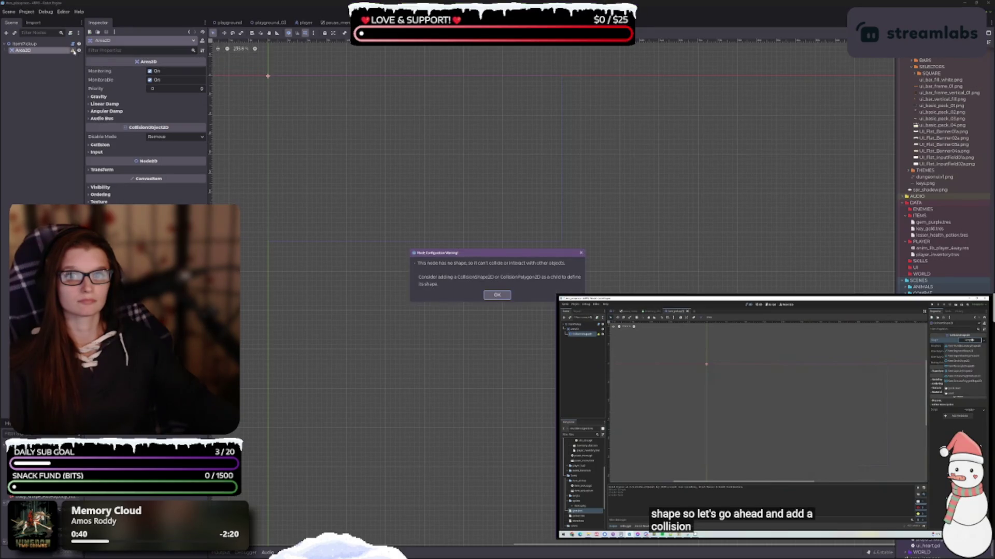
pyautogui.click(495, 296)
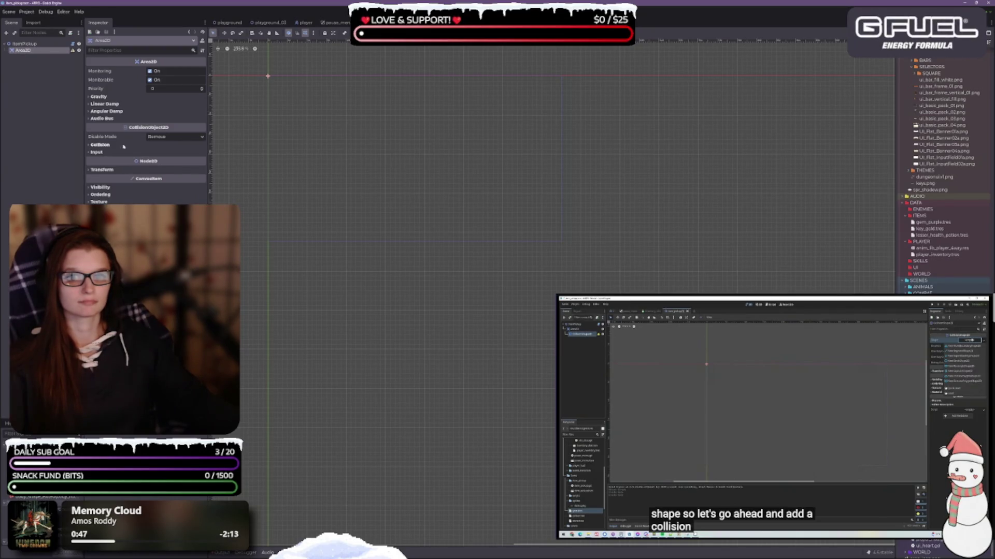
pyautogui.rightClick(24, 52)
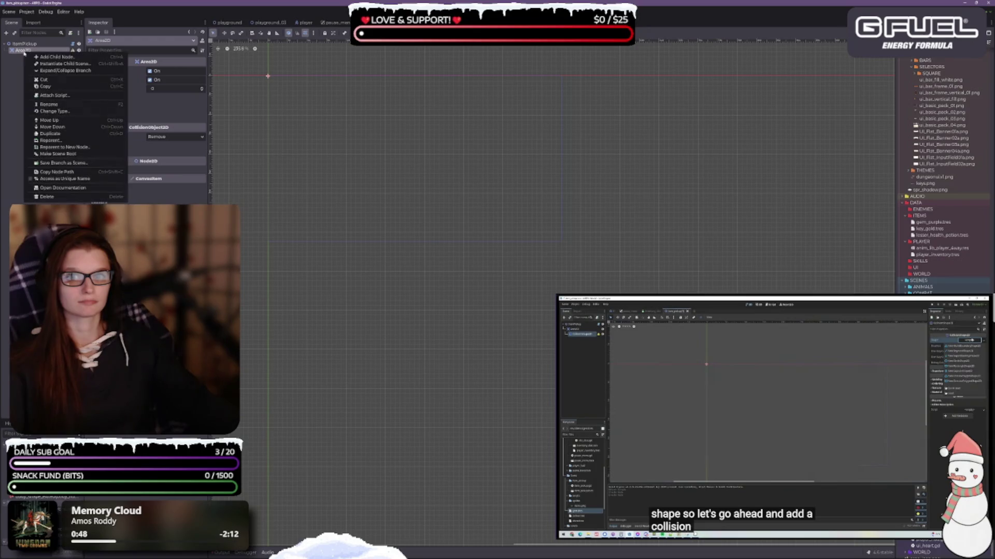
# Add a CollisionShape2D under Area2D and give it a New CircleShape2D.
pyautogui.click(51, 57)
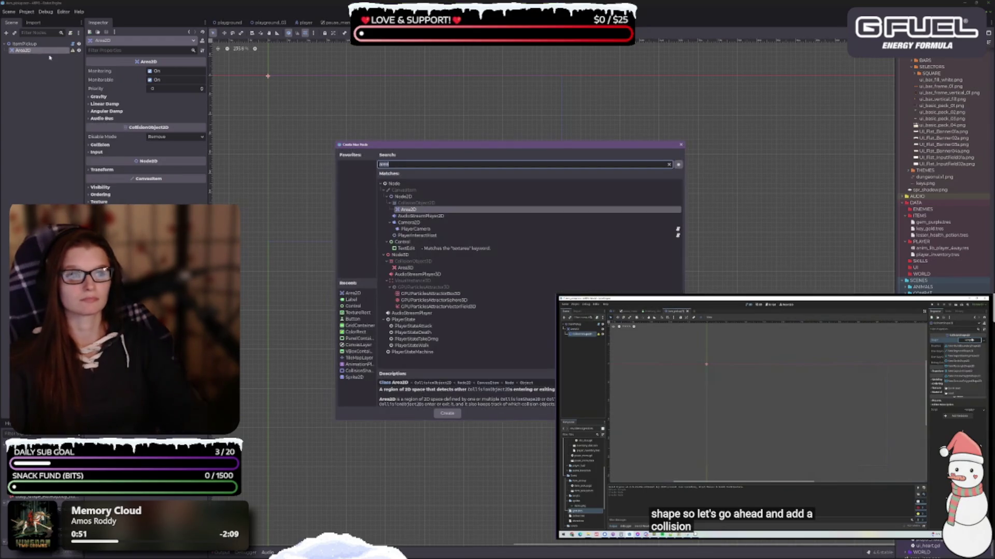
pyautogui.write('coll')
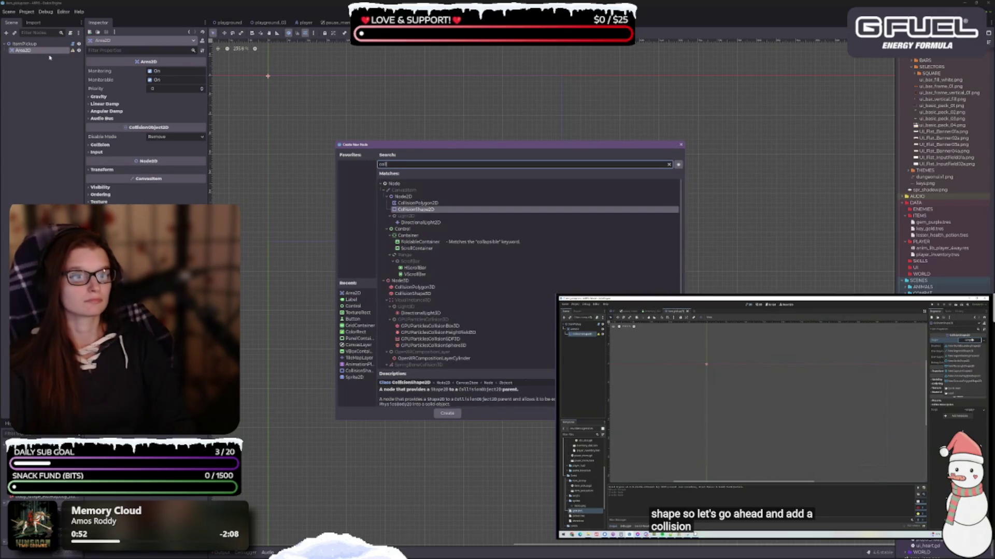
pyautogui.press('Return')
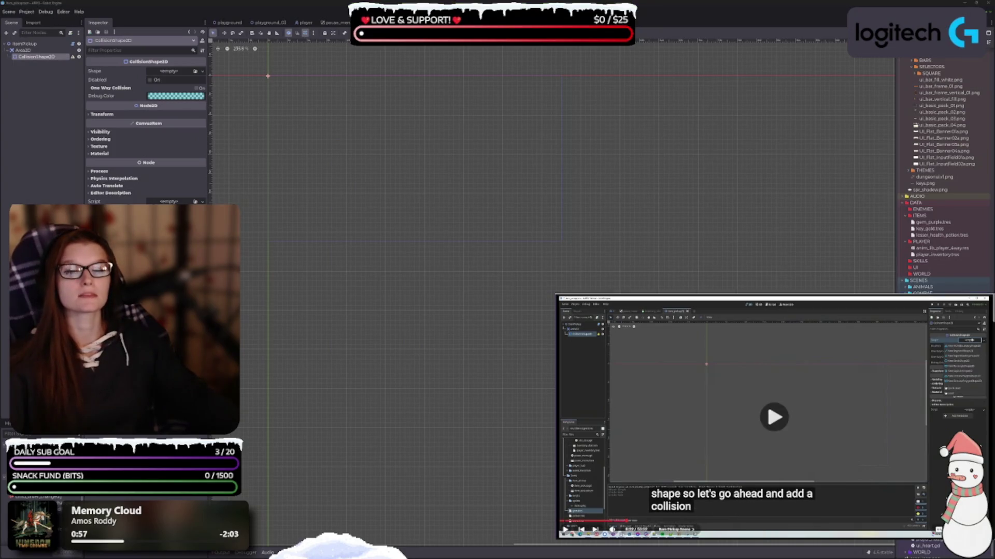
pyautogui.click(202, 71)
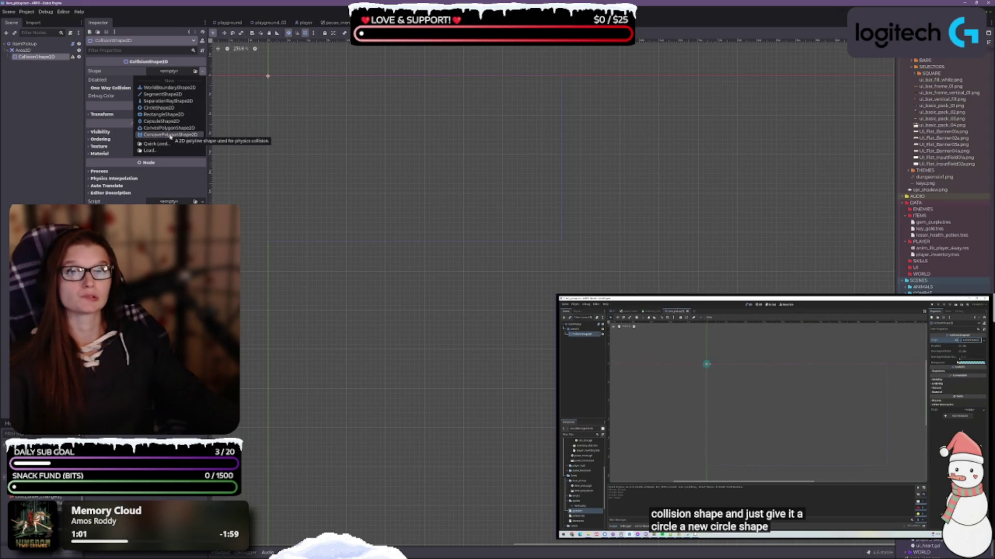
pyautogui.click(160, 108)
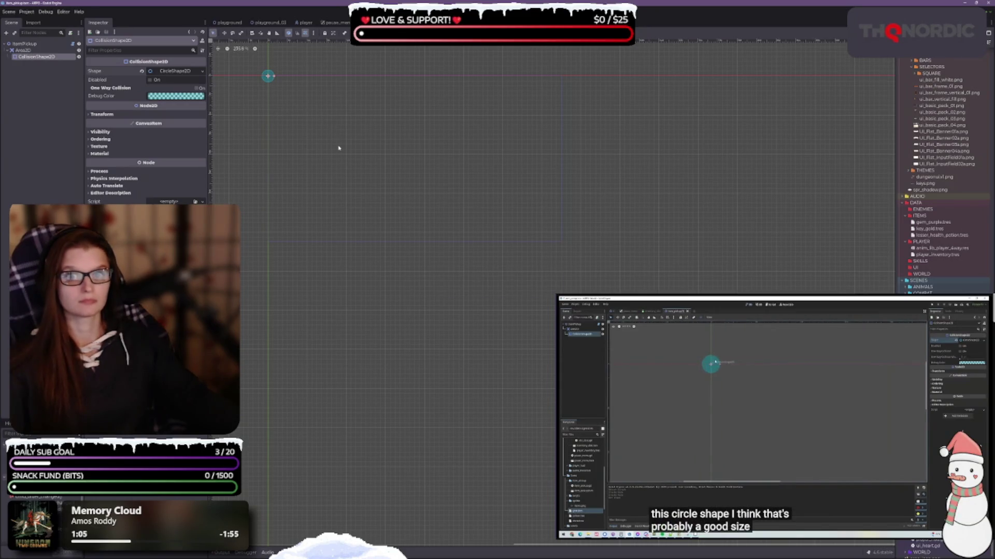
pyautogui.scroll(5, 322, 116)
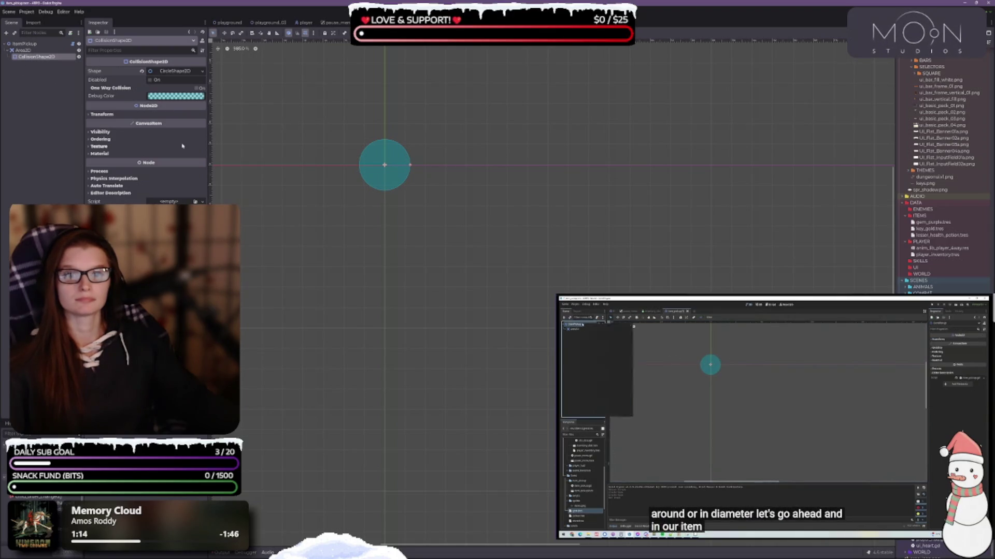
pyautogui.rightClick(22, 44)
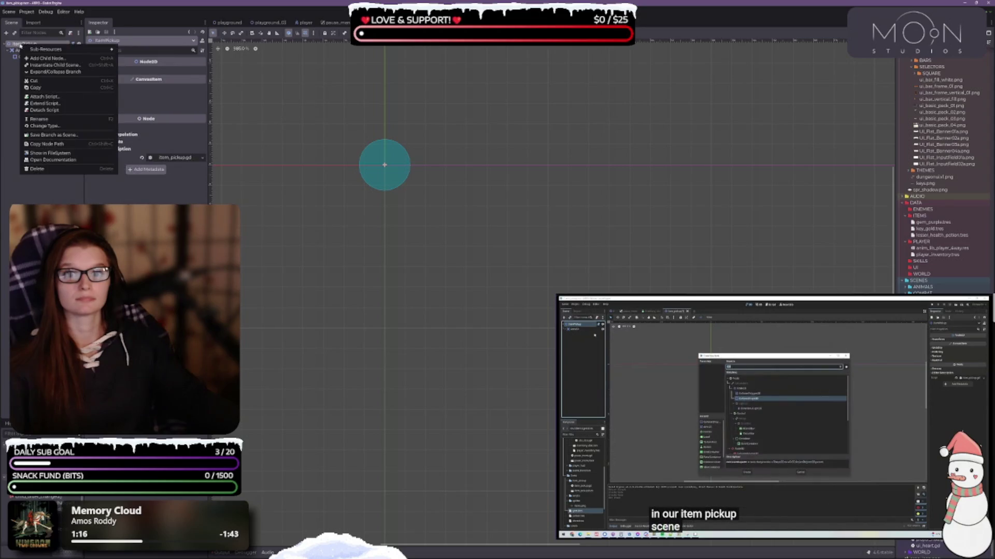
# Add a Sprite2D child under ItemPickup.
pyautogui.click(62, 60)
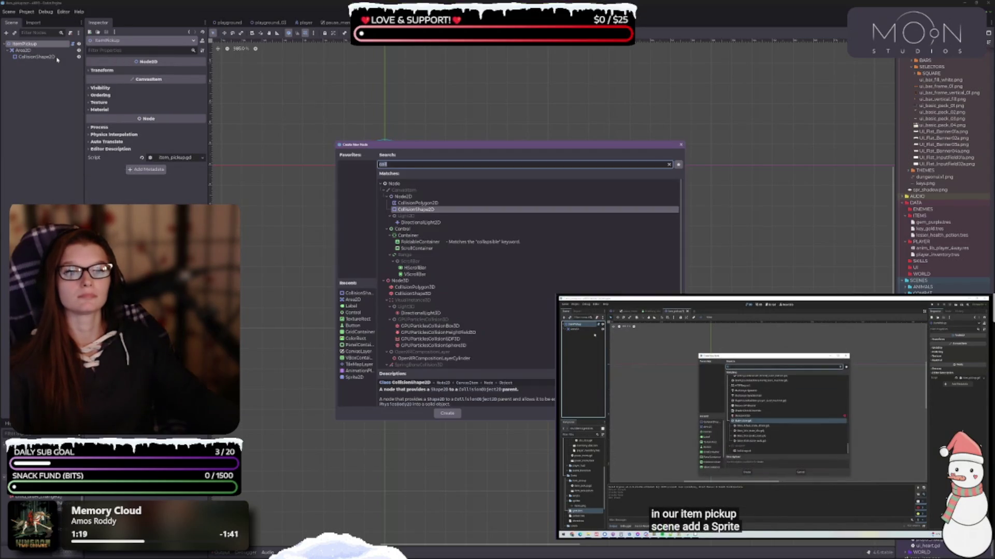
pyautogui.write('sprite2d')
pyautogui.press('Return')
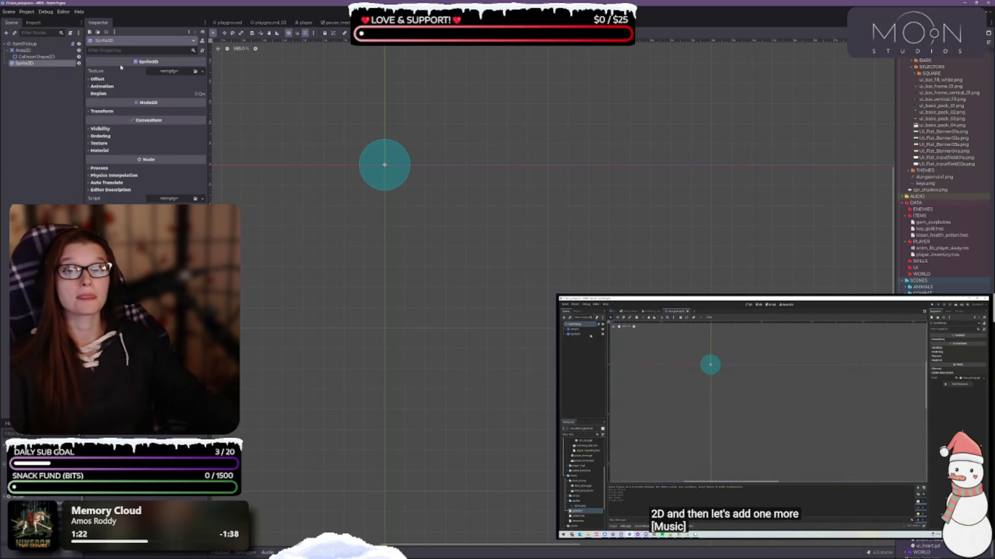
# Add an AudioStreamPlayer2D child under ItemPickup as well.
pyautogui.rightClick(24, 45)
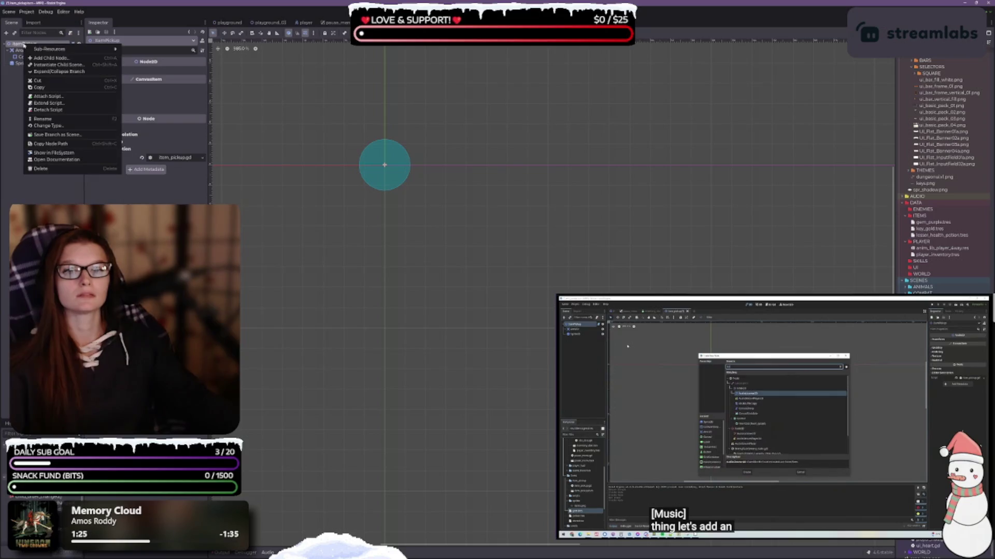
pyautogui.click(64, 59)
pyautogui.write('audio')
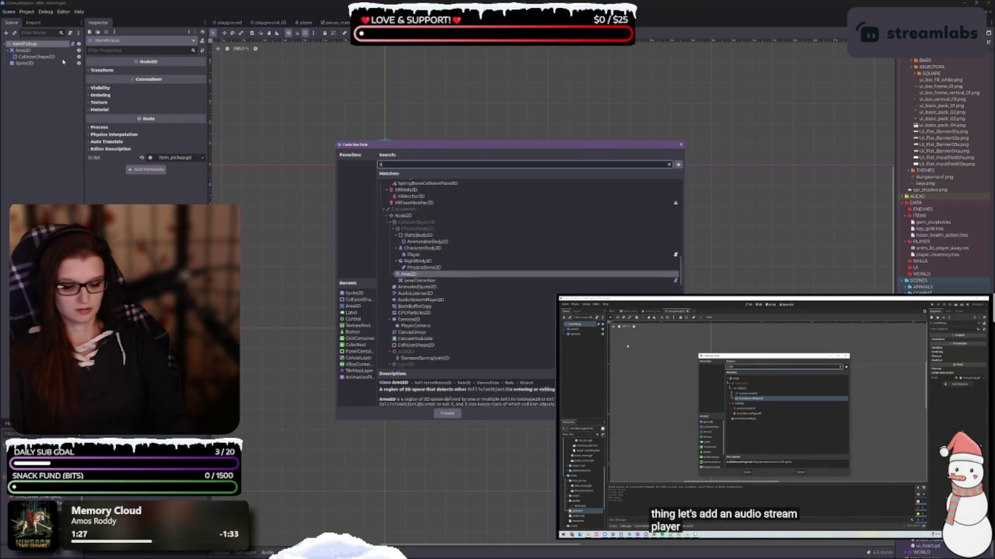
pyautogui.press('Down')
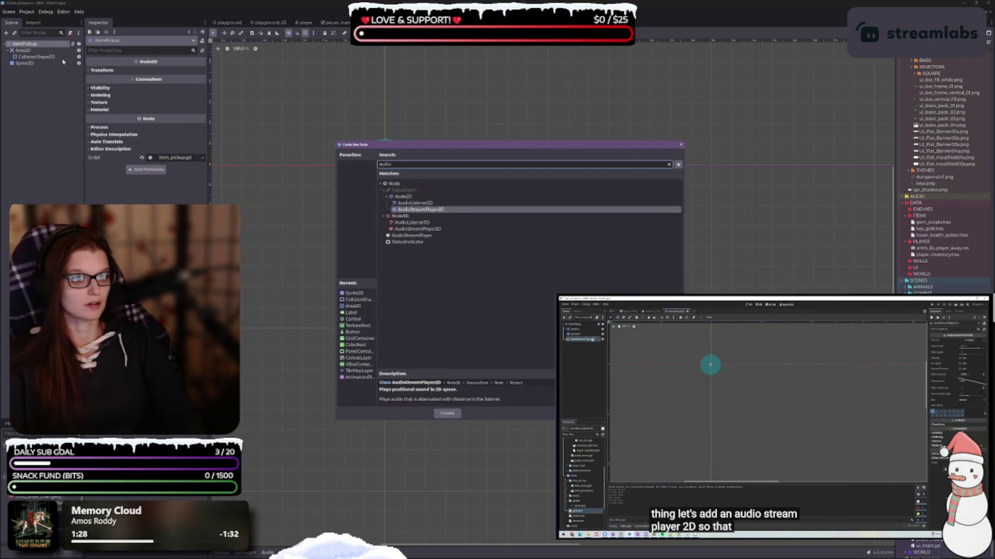
pyautogui.press('Return')
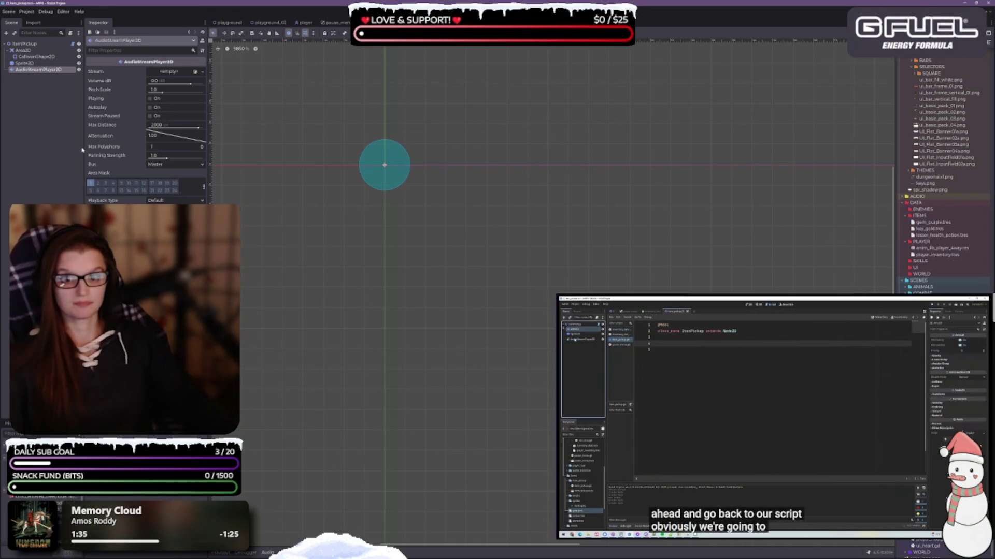
pyautogui.click(42, 125)
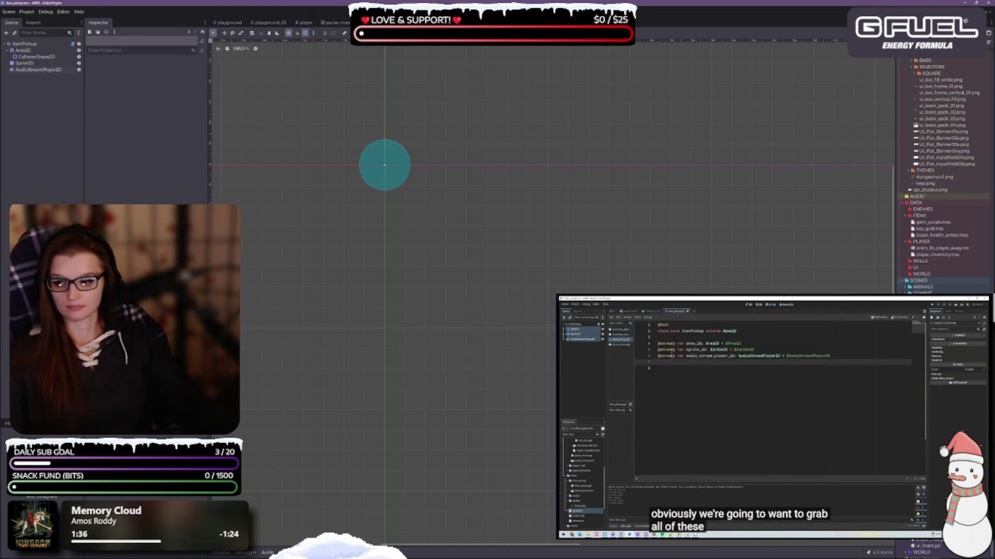
pyautogui.hotkey('alt', 'Tab')
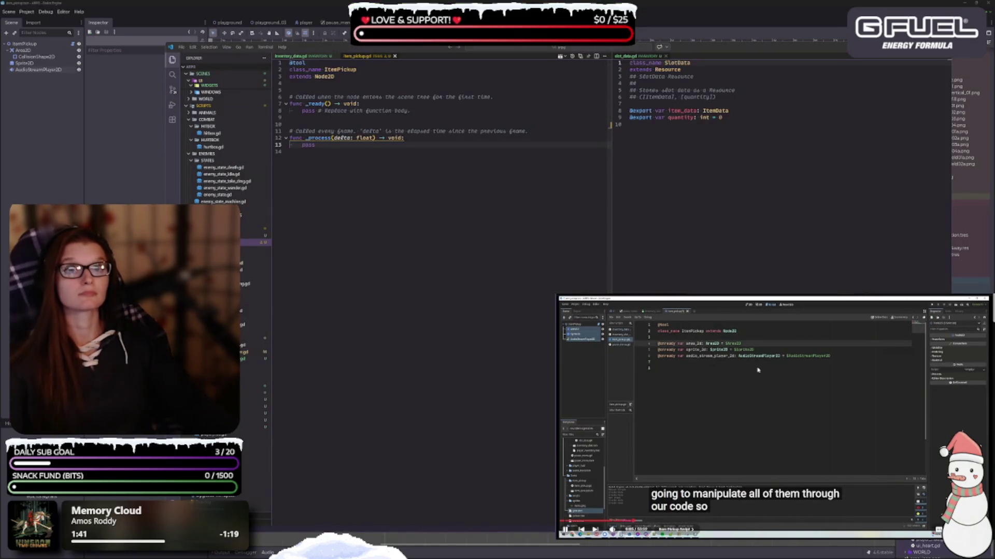
pyautogui.moveTo(344, 190)
pyautogui.mouseDown()
pyautogui.moveTo(362, 134)
pyautogui.moveTo(291, 89)
pyautogui.mouseUp()
pyautogui.press('BackSpace')
pyautogui.write('@')
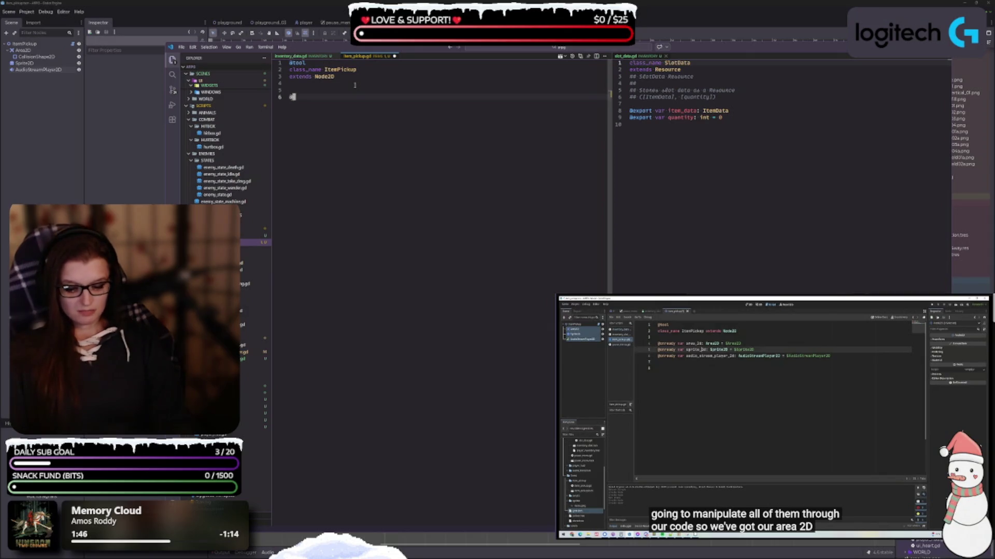
pyautogui.write('onready var area_2d')
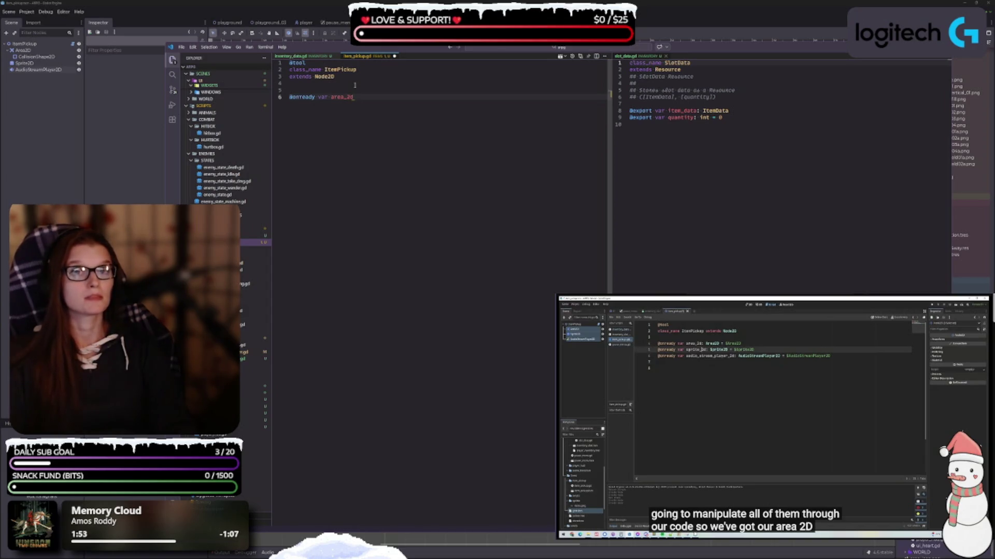
pyautogui.write(': Area')
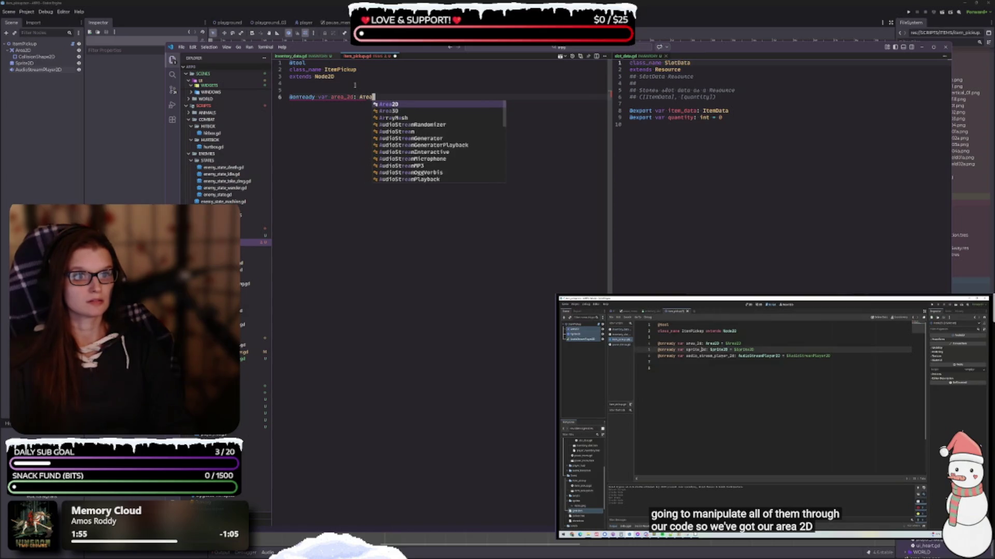
pyautogui.press('Return')
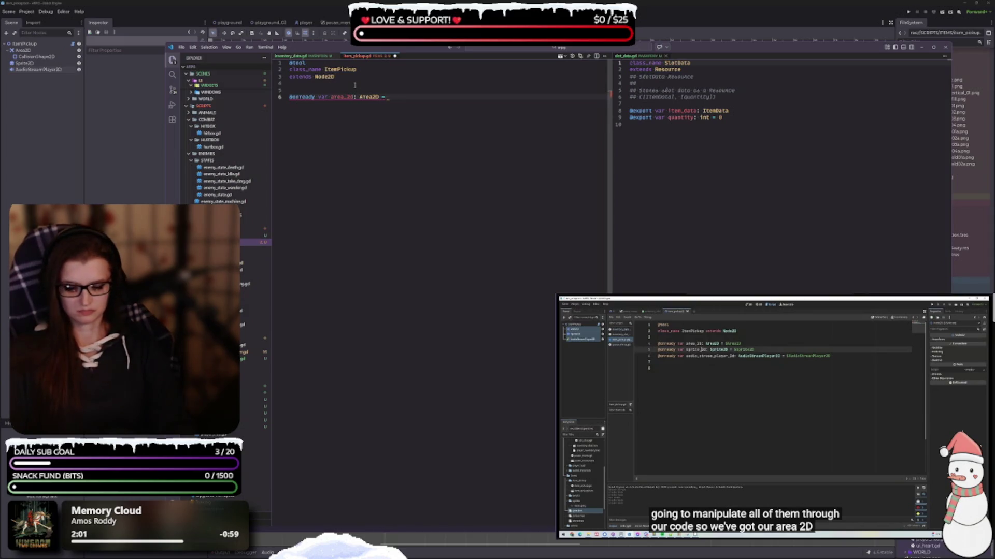
pyautogui.write('$')
pyautogui.press('Down')
pyautogui.press('Down')
pyautogui.press('Down')
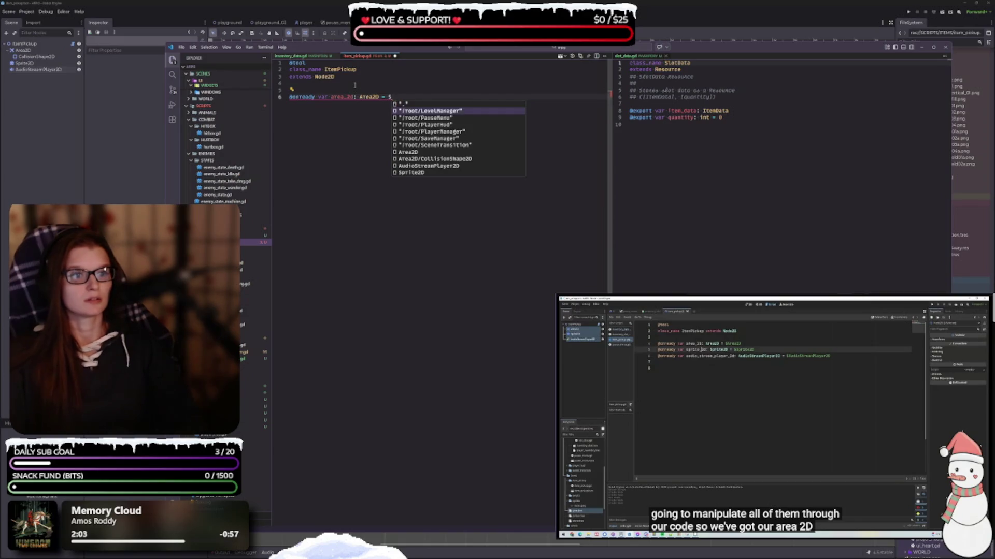
pyautogui.write('Area2D')
pyautogui.press('Return')
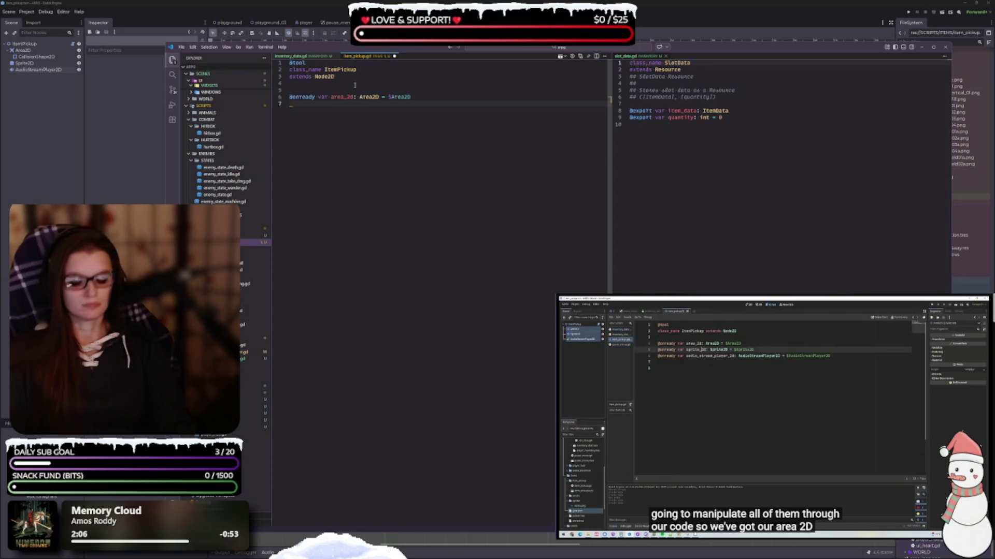
pyautogui.write('onready var sprit')
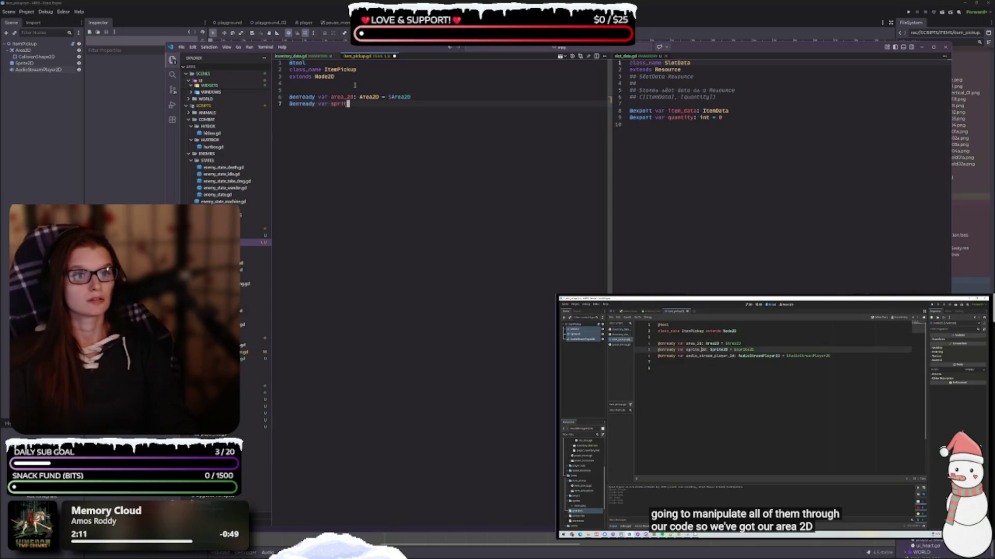
pyautogui.write('e: Spr')
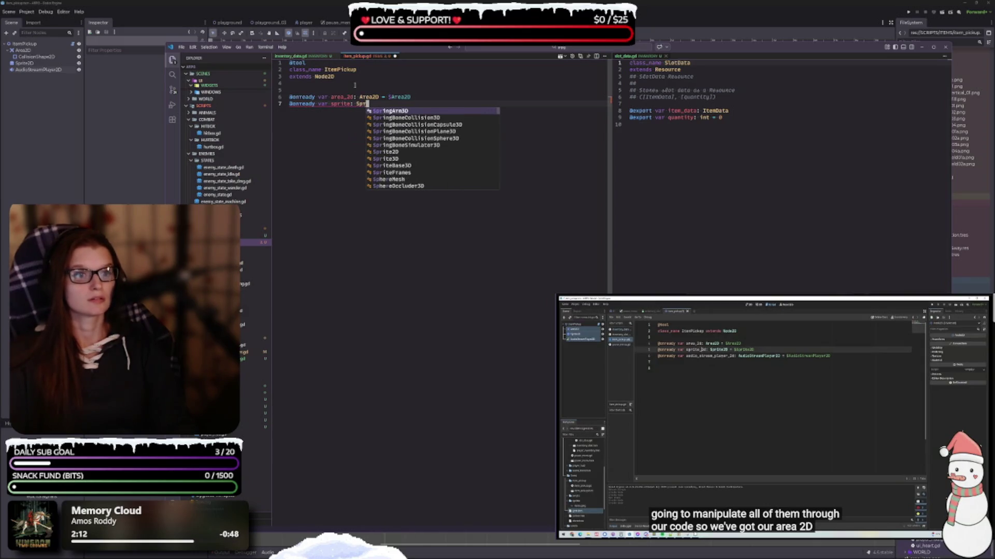
pyautogui.press('Down')
pyautogui.press('Down')
pyautogui.press('Down')
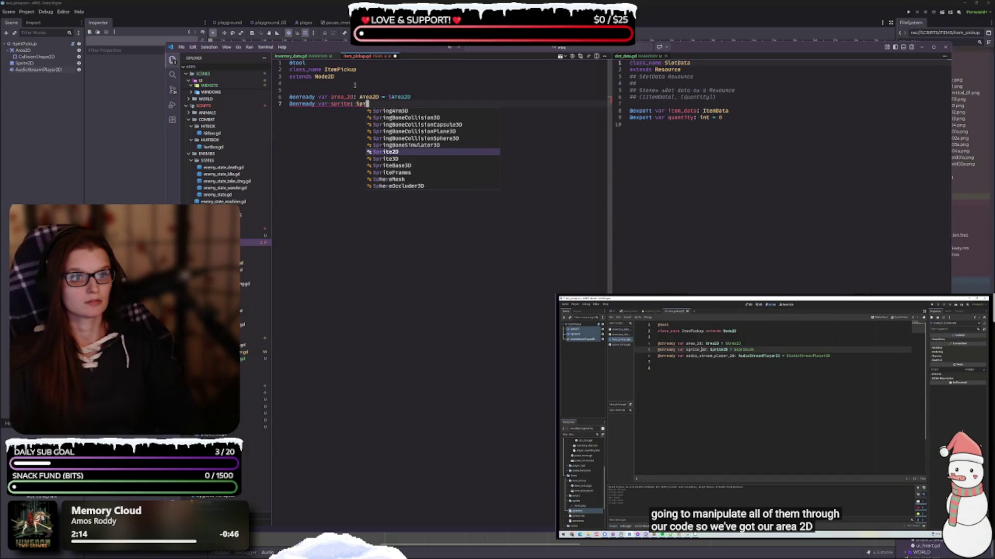
pyautogui.press('Return')
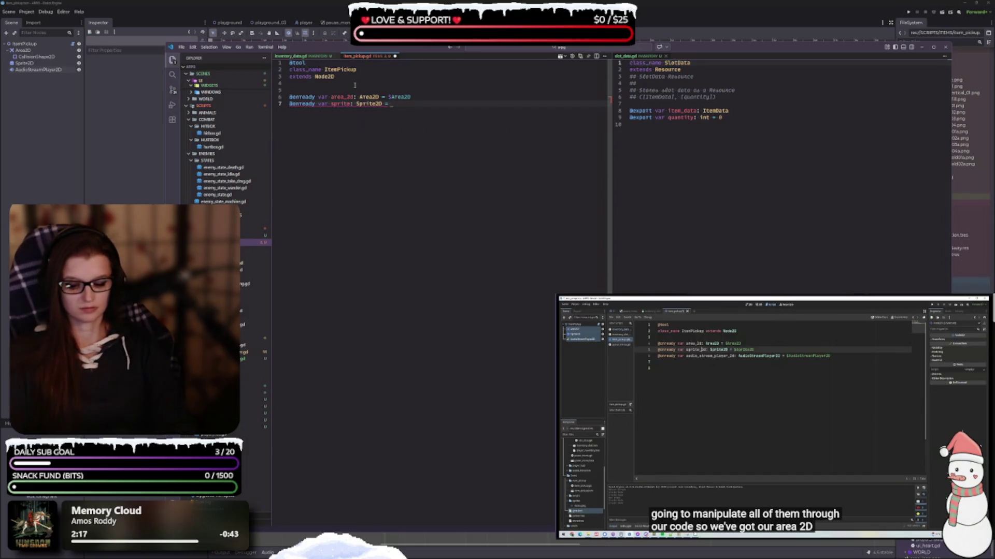
pyautogui.write('$')
pyautogui.press('Down')
pyautogui.press('Down')
pyautogui.press('Down')
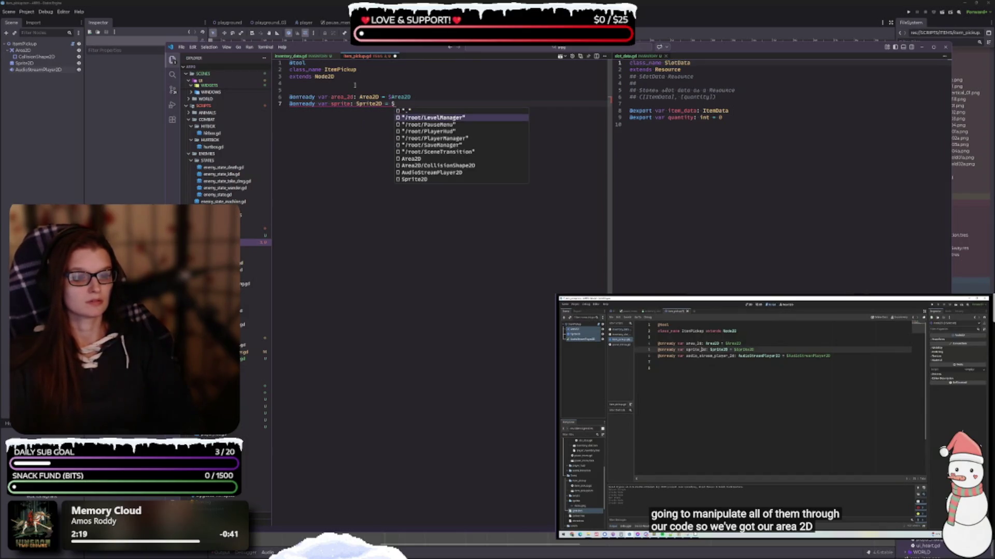
pyautogui.press('Return')
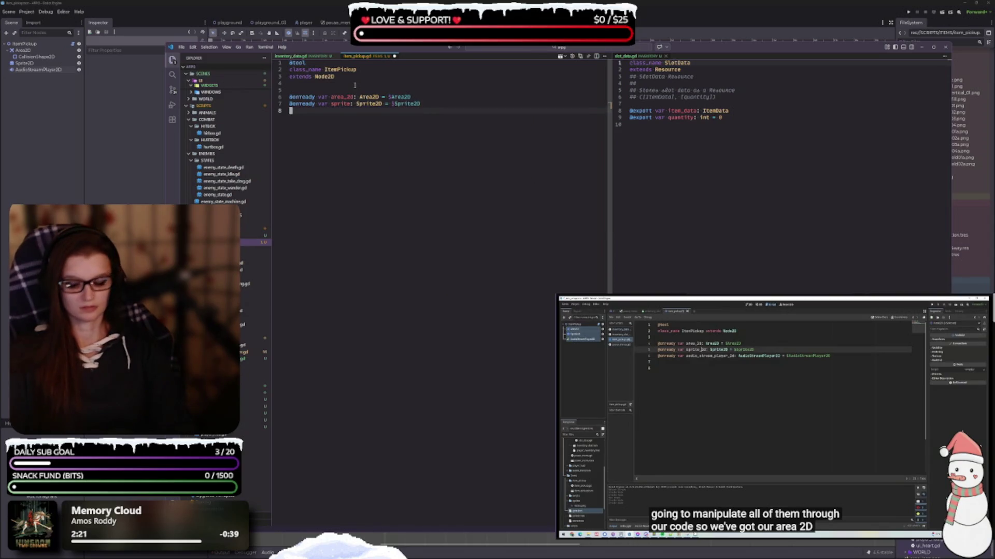
pyautogui.write('onready var audio_player:')
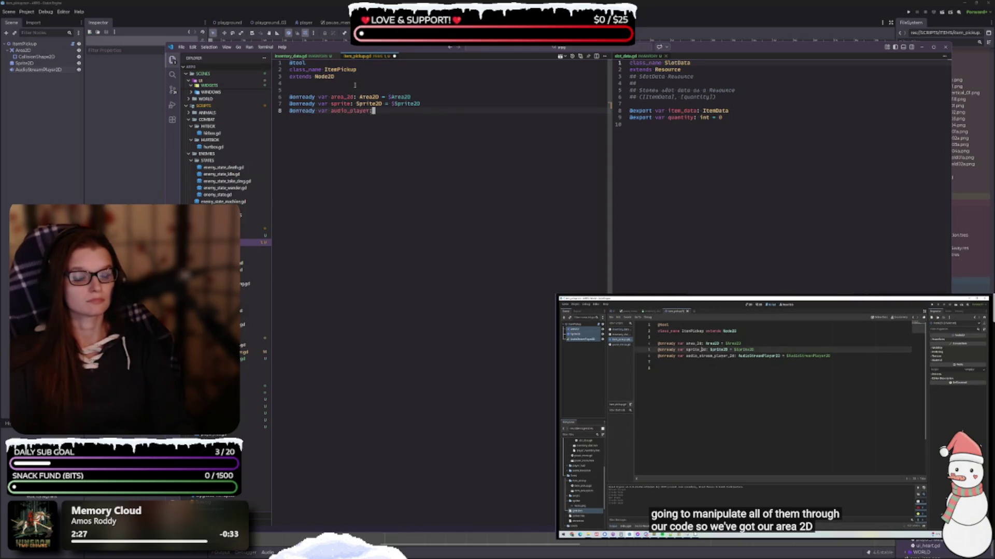
pyautogui.write(' Audi')
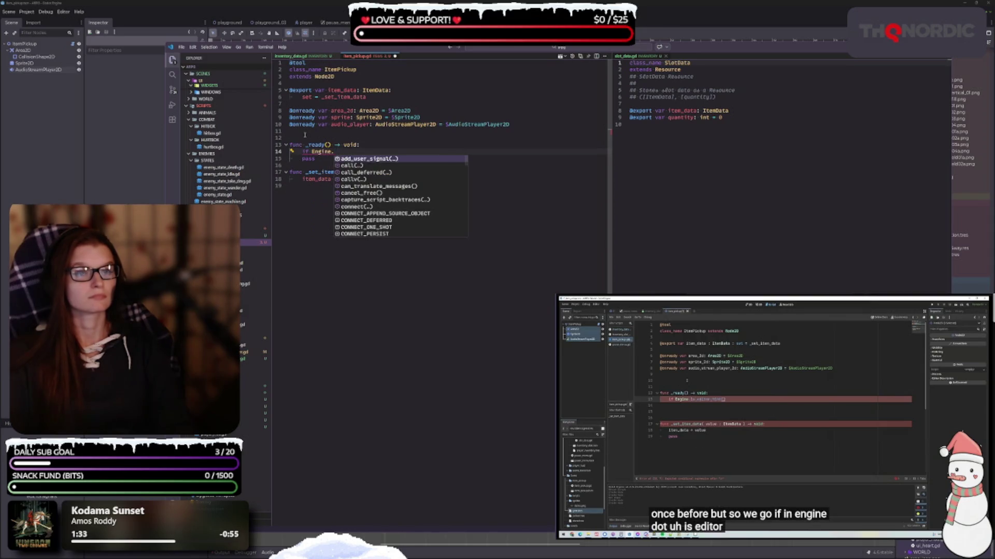
pyautogui.write('is')
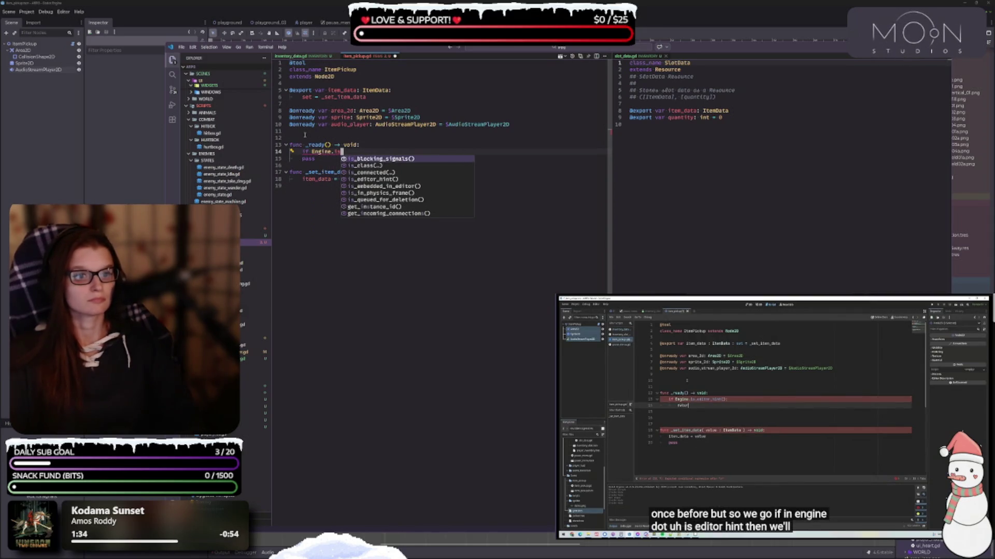
pyautogui.write('_ed')
# Add 'return' under the Engine.is_editor_hint() check in _ready.
pyautogui.press('Return')
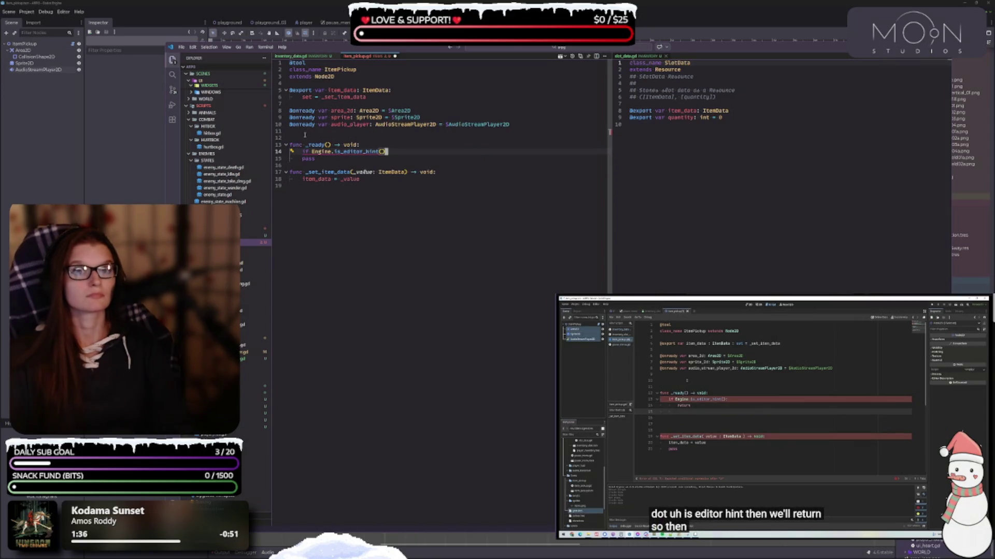
pyautogui.press('Return')
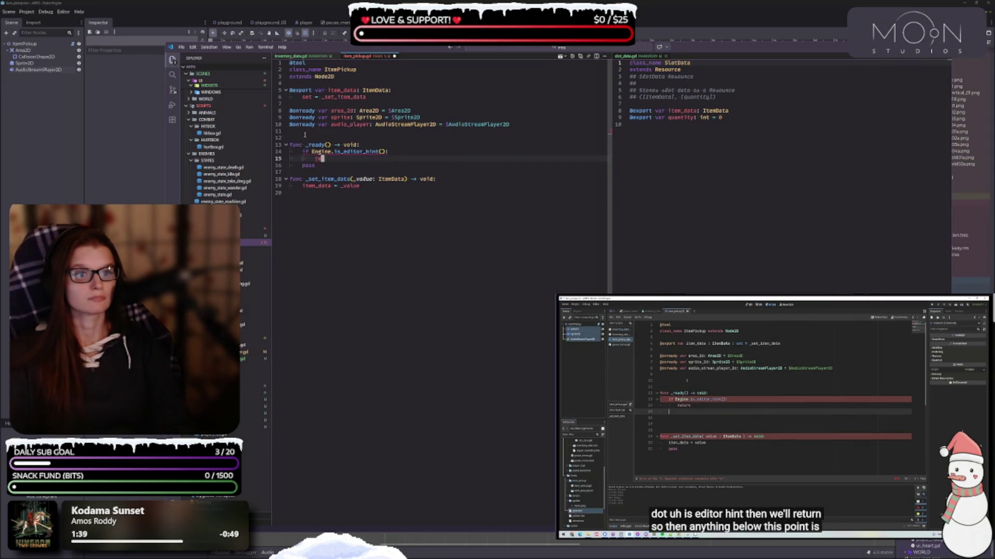
pyautogui.write('turn')
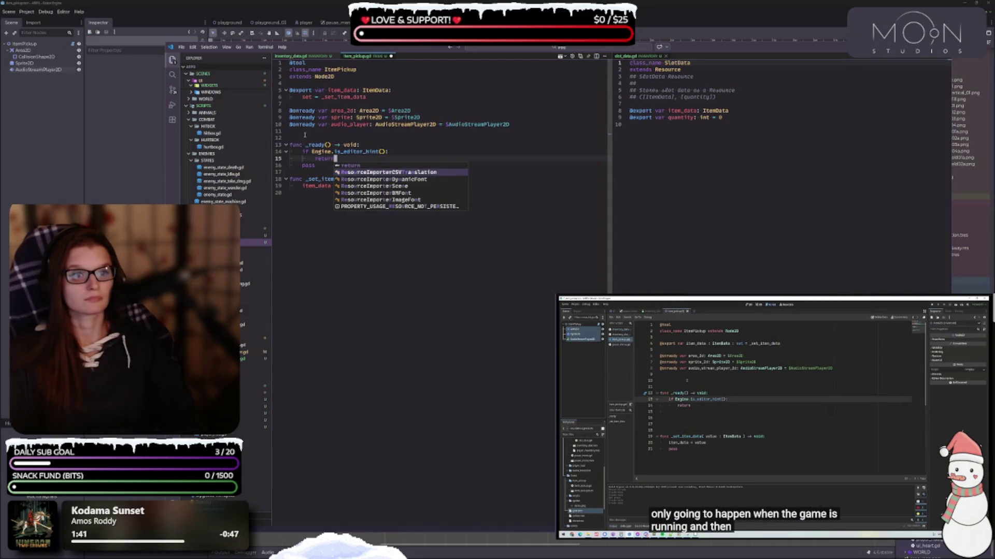
pyautogui.press('Escape')
pyautogui.press('Down')
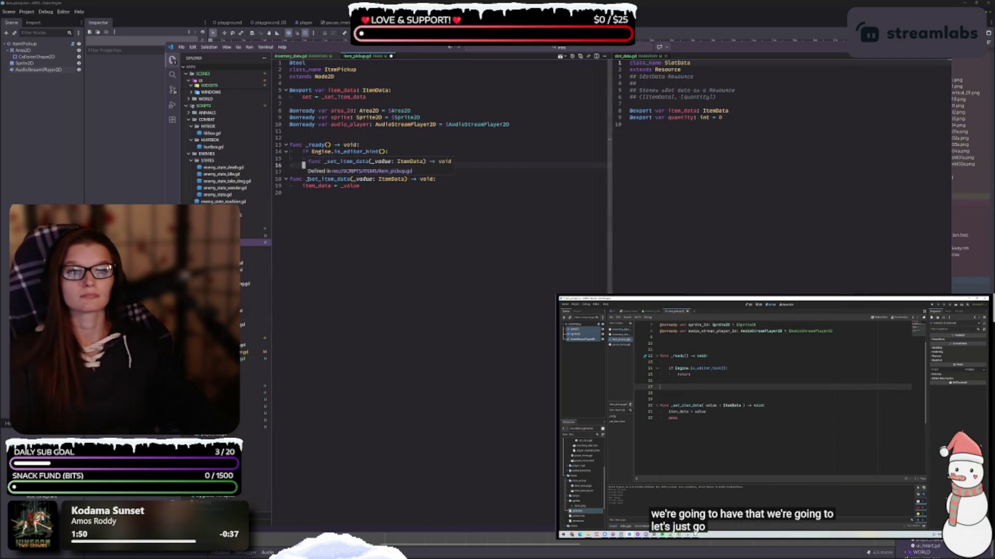
# Insert blank lines below _ready to make room for new functions.
pyautogui.press('Return')
pyautogui.press('Return')
pyautogui.click(380, 170)
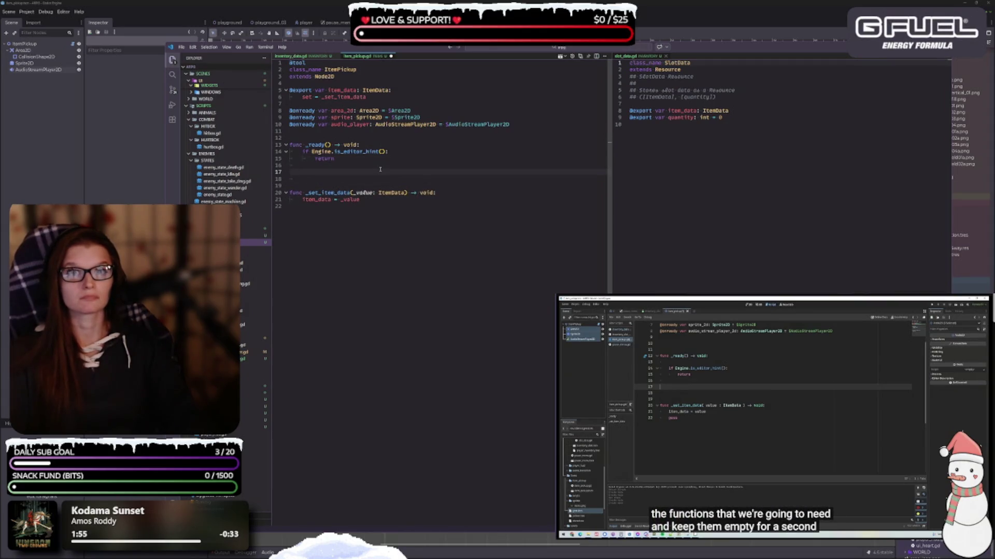
pyautogui.press('Return')
pyautogui.press('Return')
pyautogui.press('Return')
pyautogui.press('Up')
pyautogui.press('Up')
pyautogui.press('Up')
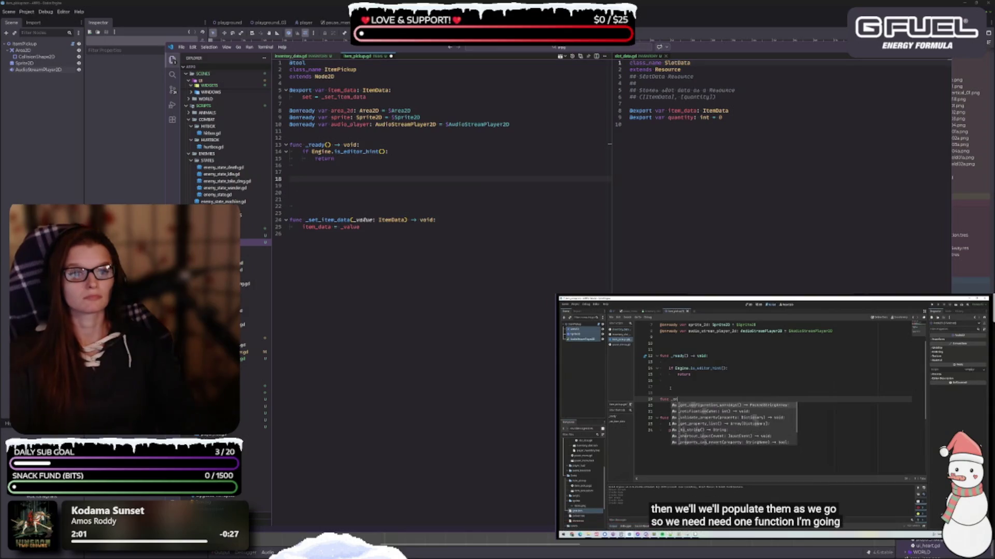
# Add an empty func _on_body_entered(_b) -> void: with pass and save the script.
pyautogui.write('func _')
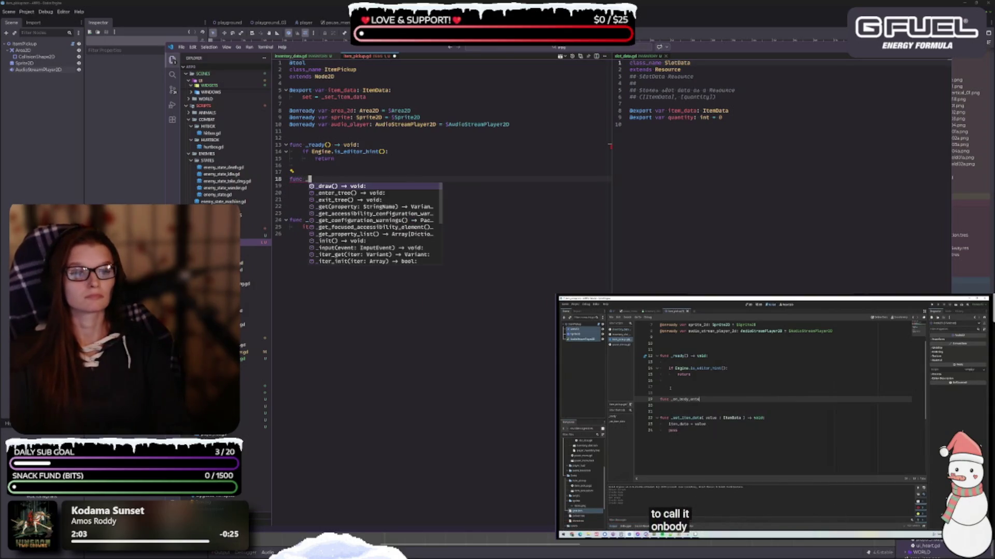
pyautogui.write('on_body_')
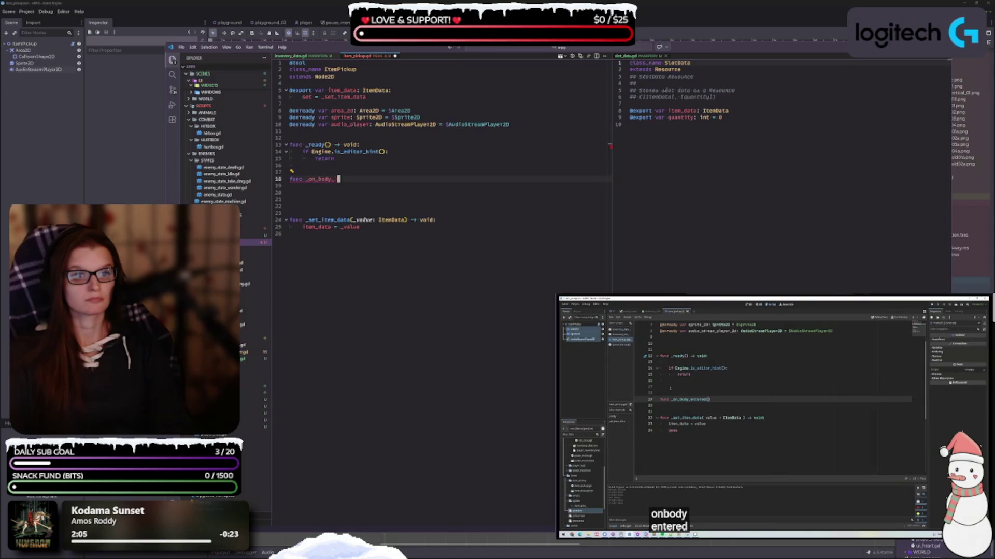
pyautogui.write('entered')
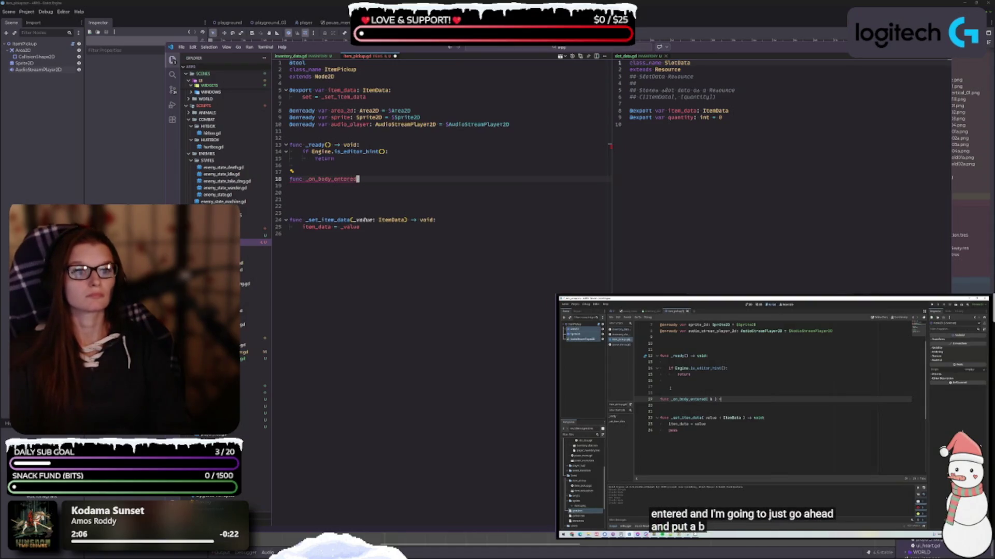
pyautogui.write('(')
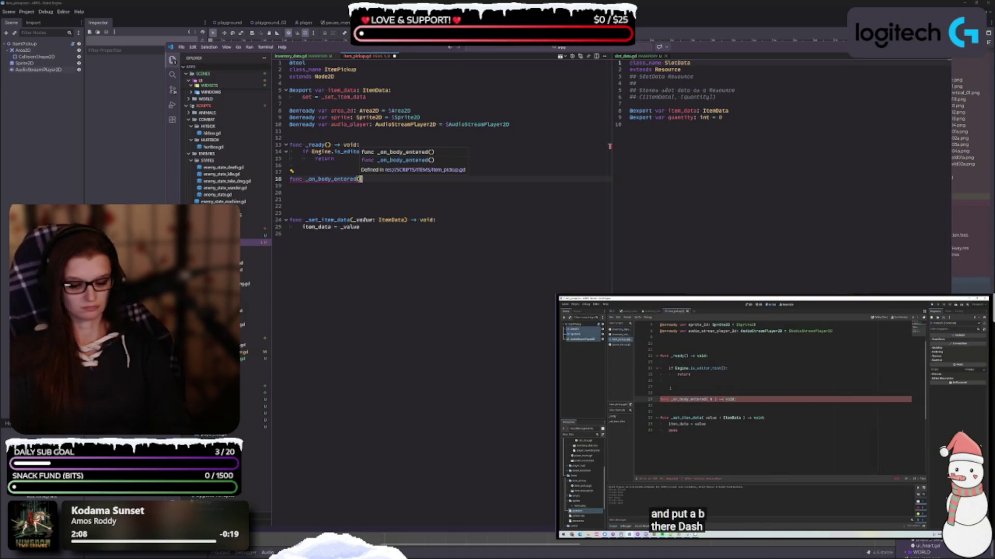
pyautogui.write('_b')
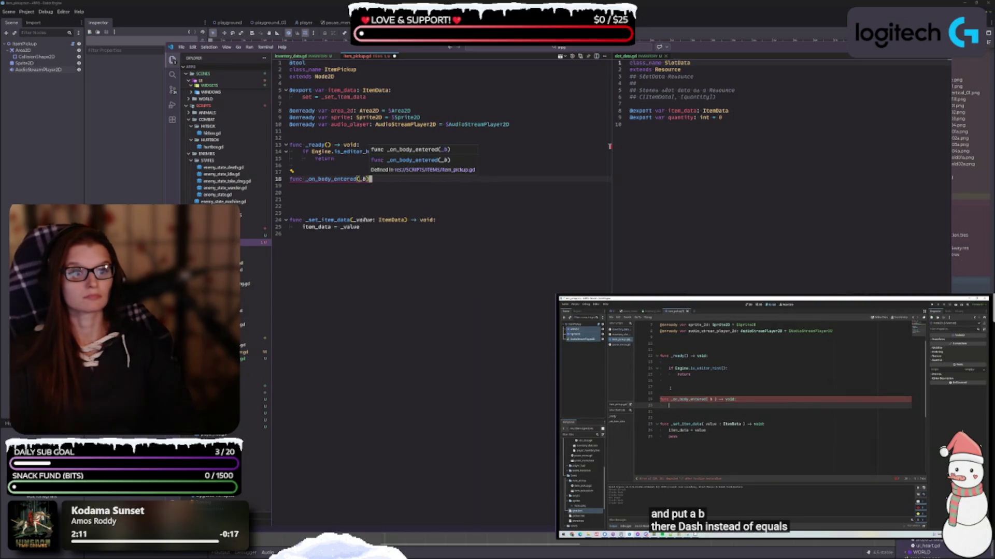
pyautogui.write(')')
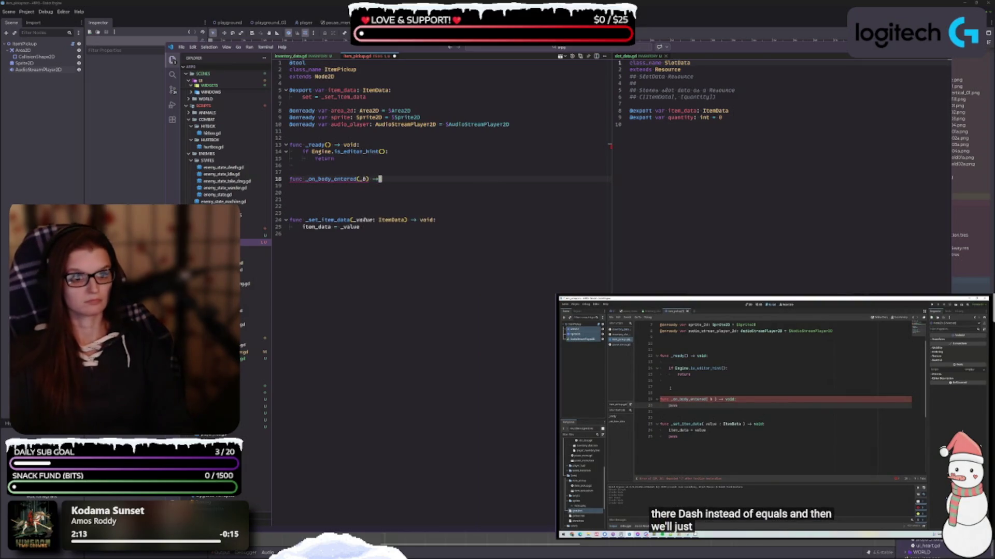
pyautogui.write(' -> void:')
pyautogui.press('Return')
pyautogui.press('Return')
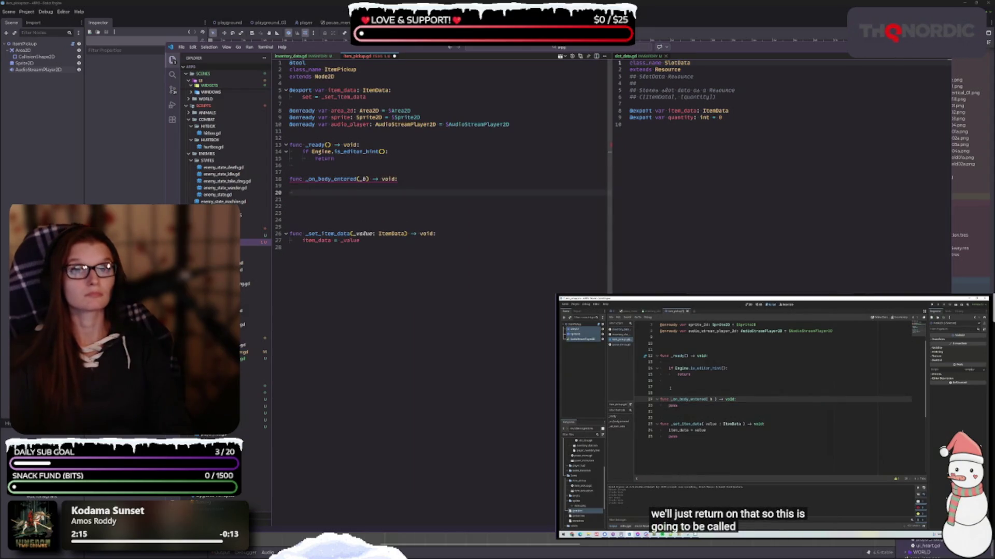
pyautogui.write('pass')
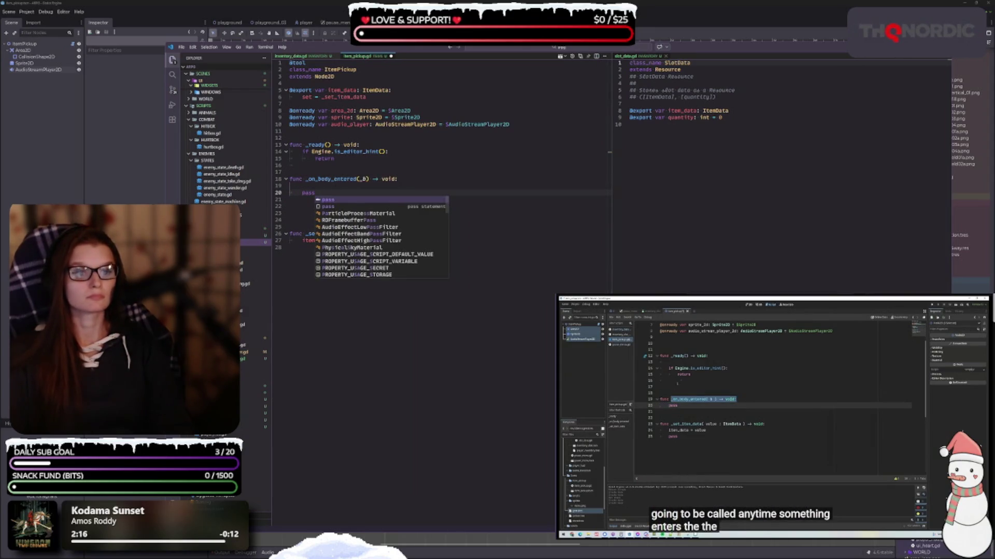
pyautogui.hotkey('ctrl', 's')
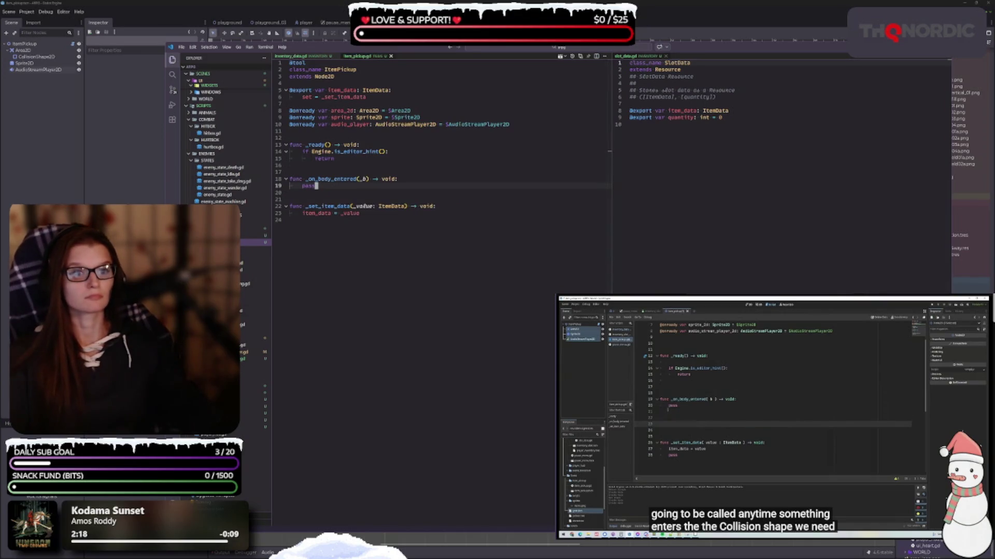
pyautogui.click(730, 392)
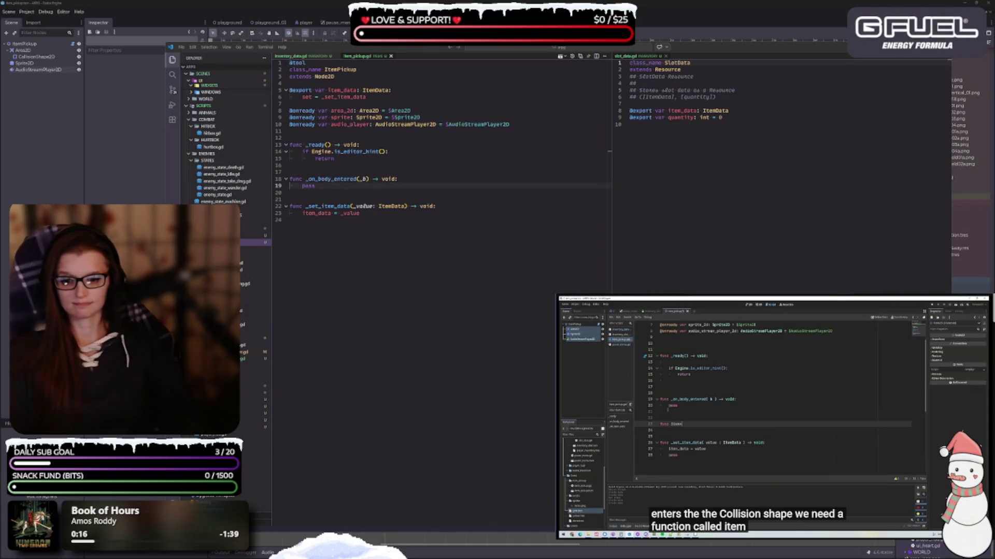
pyautogui.click(772, 415)
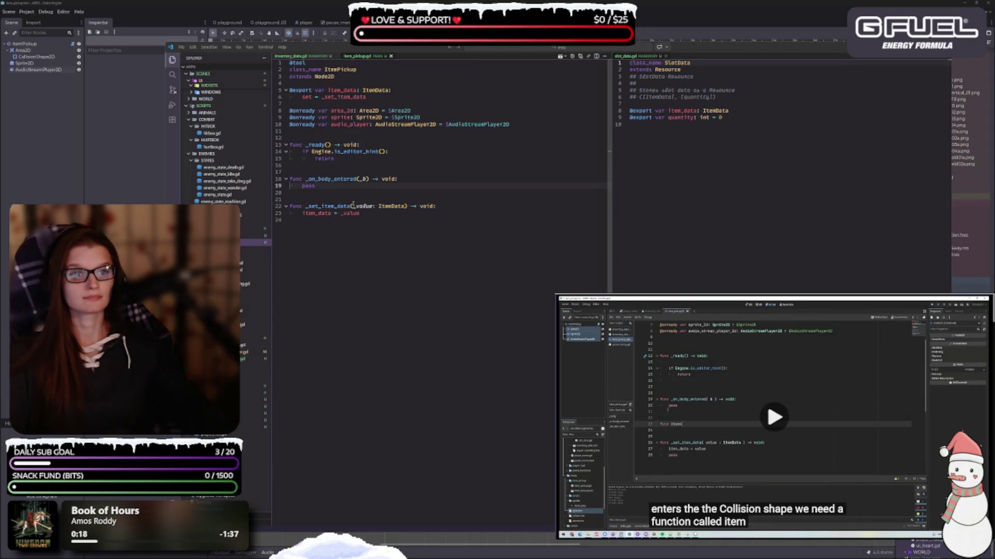
# Add an empty func item_picked_up() -> void: with pass below it.
pyautogui.click(338, 193)
pyautogui.click(336, 188)
pyautogui.press('Return')
pyautogui.press('Return')
pyautogui.press('Return')
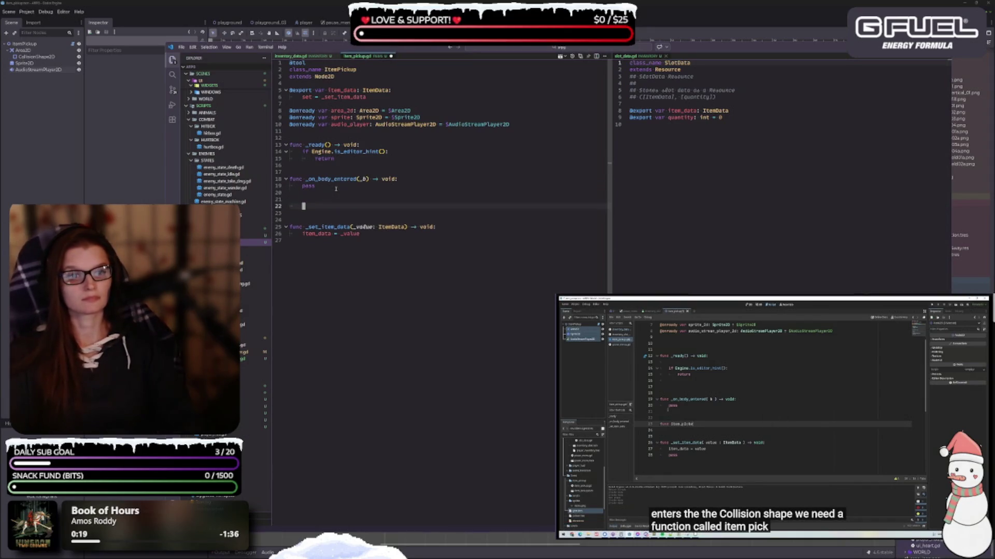
pyautogui.write('func')
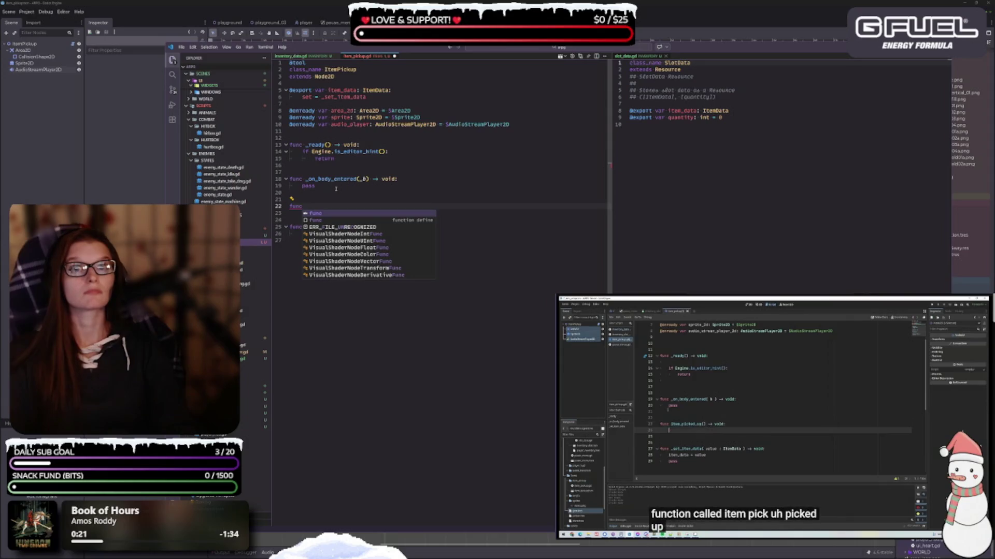
pyautogui.write(' item_picked')
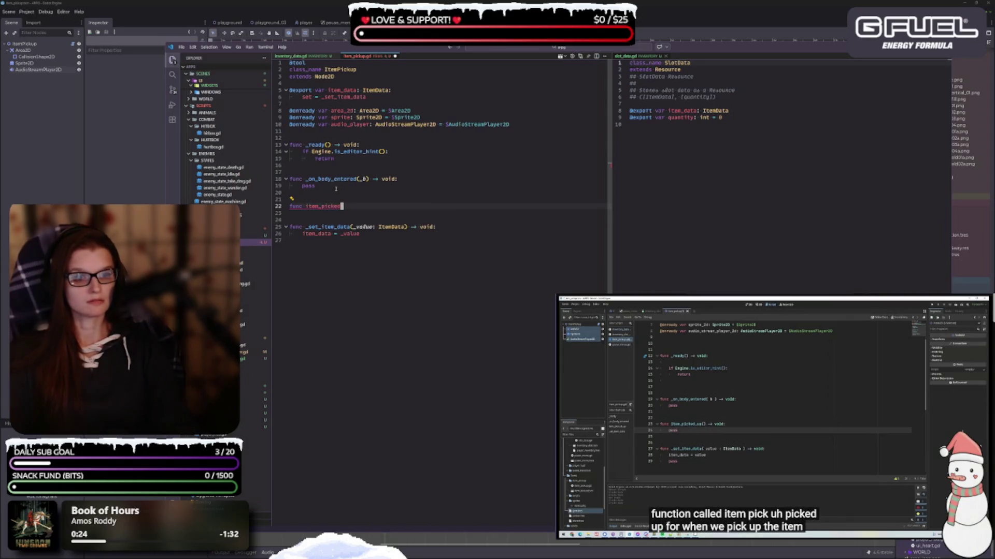
pyautogui.write('_up')
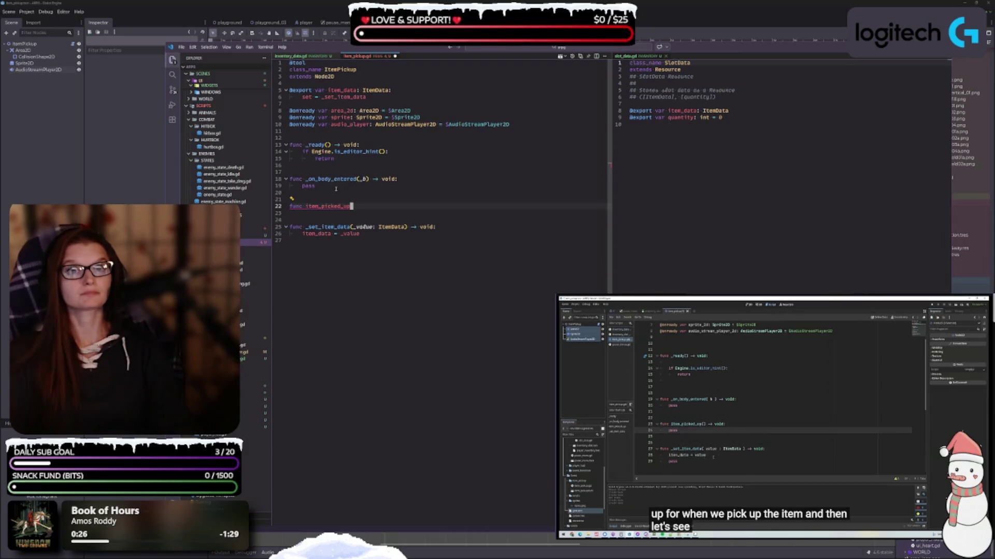
pyautogui.write('() -> void:')
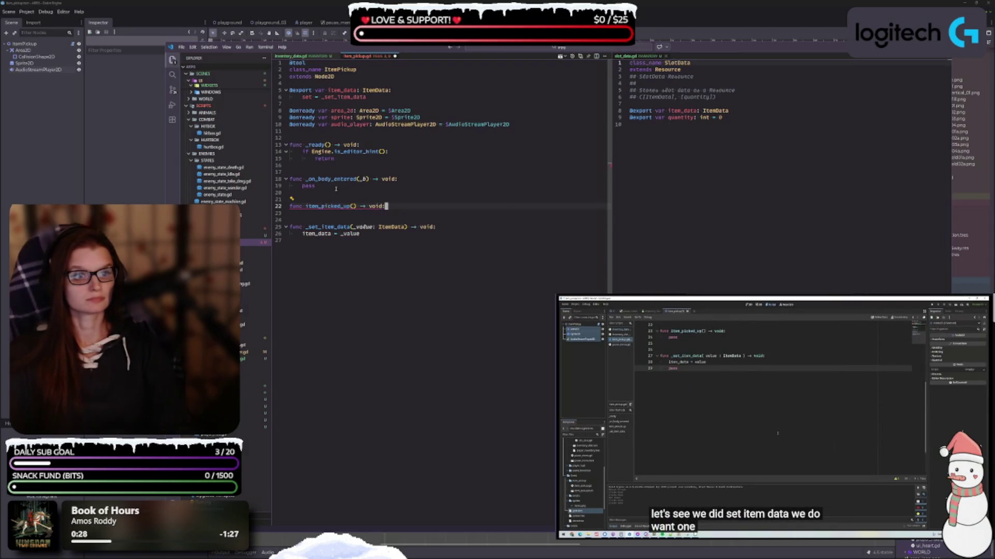
pyautogui.press('Return')
pyautogui.write('pass')
pyautogui.press('Return')
pyautogui.press('Return')
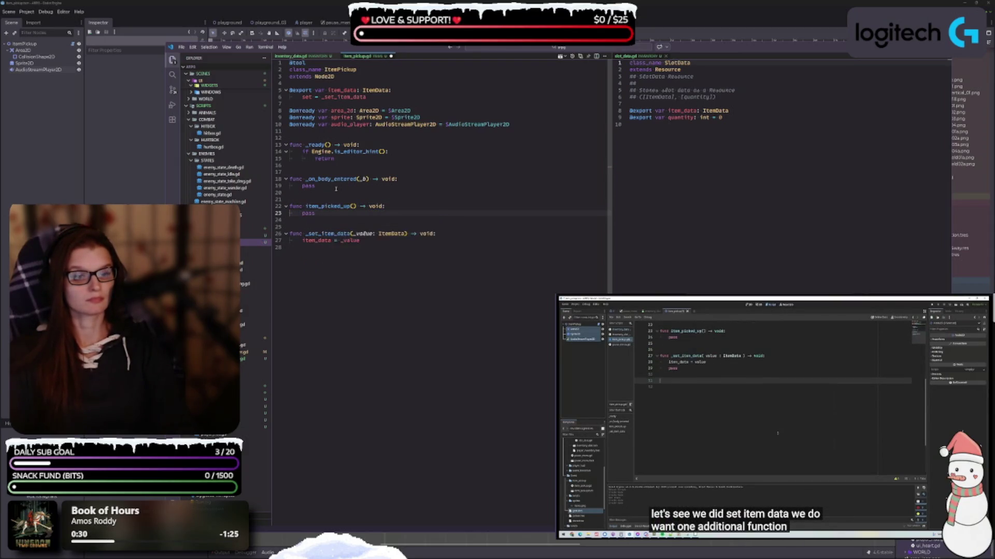
pyautogui.press('BackSpace')
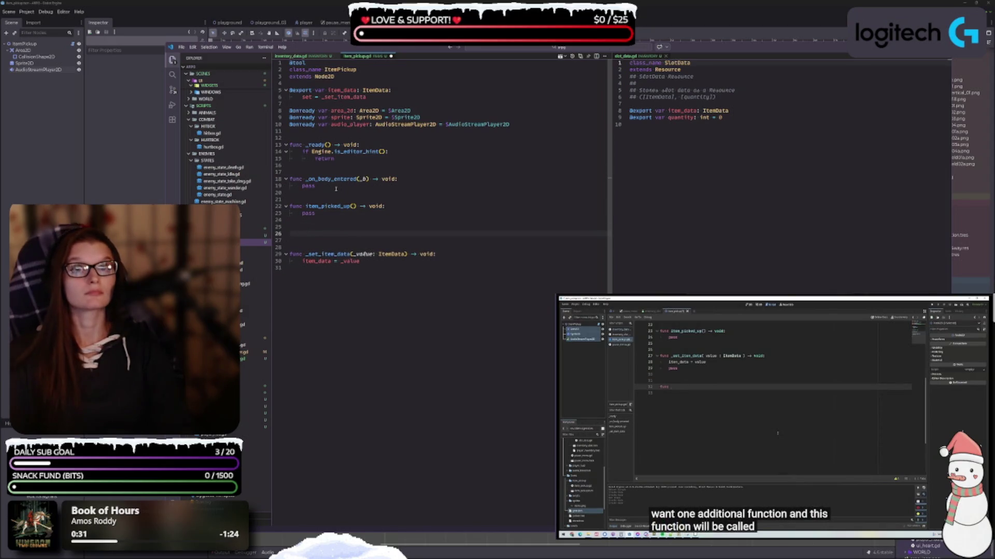
pyautogui.press('BackSpace')
pyautogui.press('BackSpace')
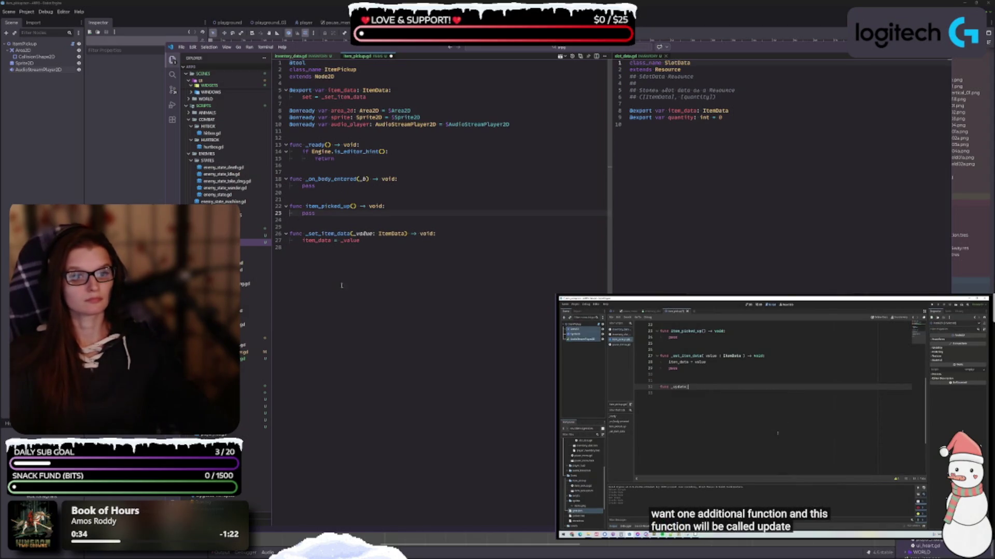
# Add an empty func _update_texture() -> void: with pass at the end of the file and save.
pyautogui.click(341, 285)
pyautogui.press('Return')
pyautogui.press('Return')
pyautogui.write('func')
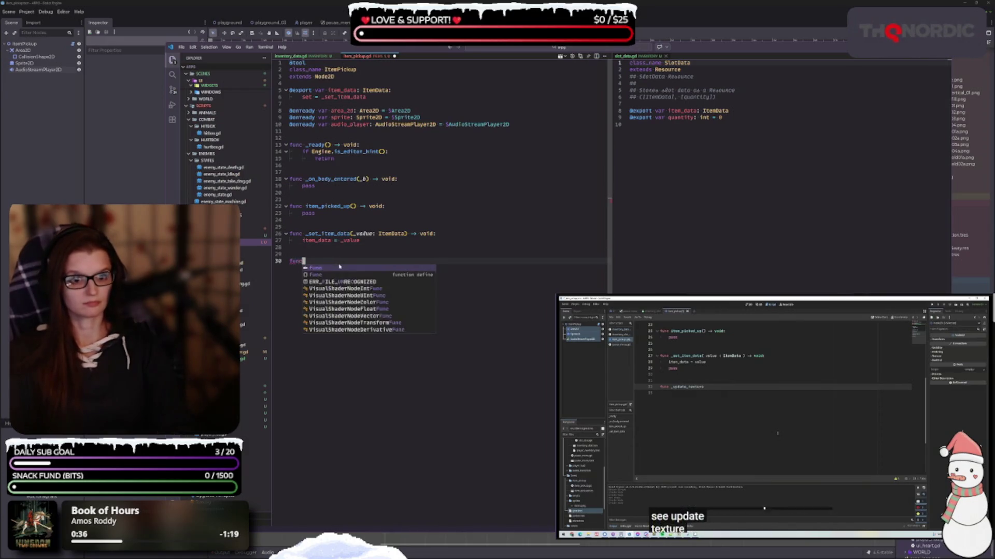
pyautogui.write(' _update')
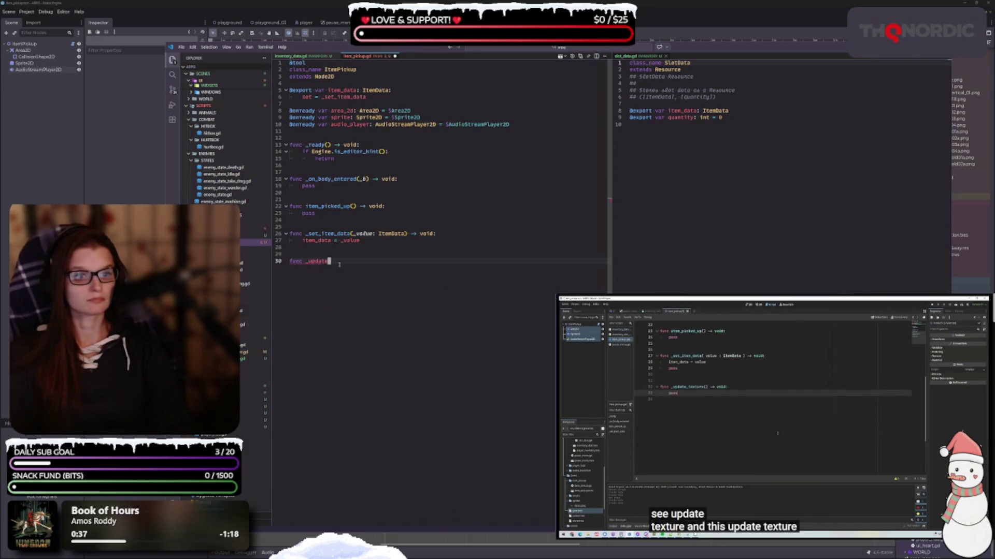
pyautogui.write('_texture')
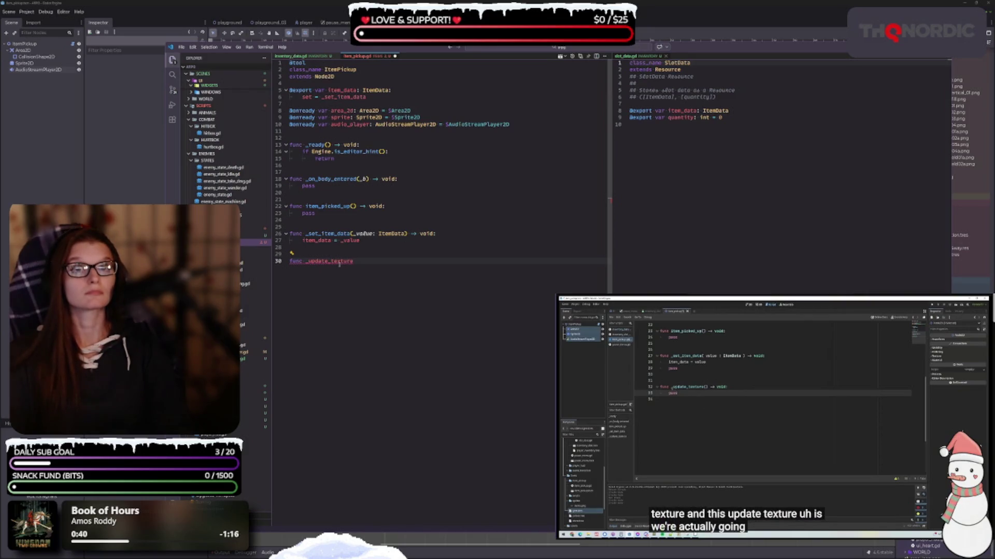
pyautogui.write('() -> void:')
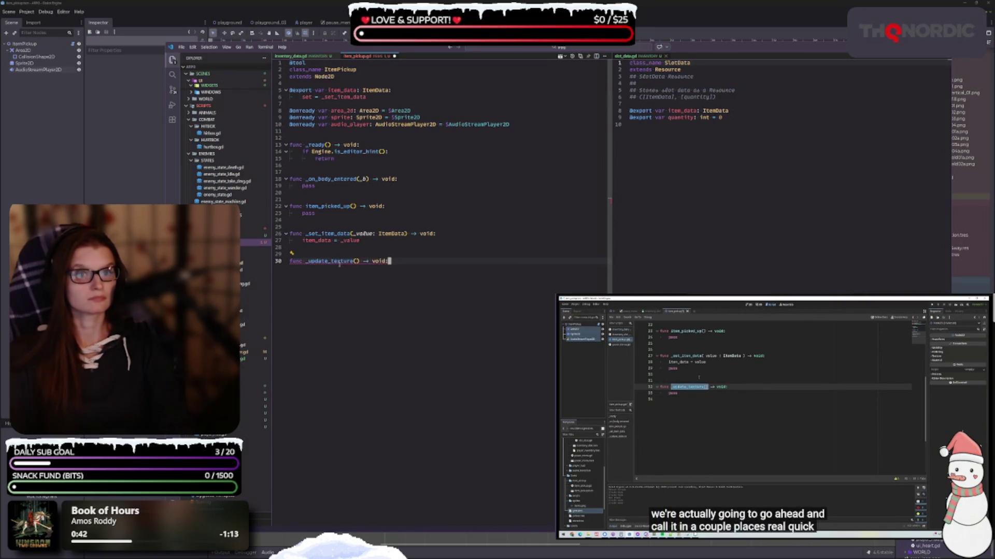
pyautogui.press('Return')
pyautogui.write('pass')
pyautogui.hotkey('ctrl', 's')
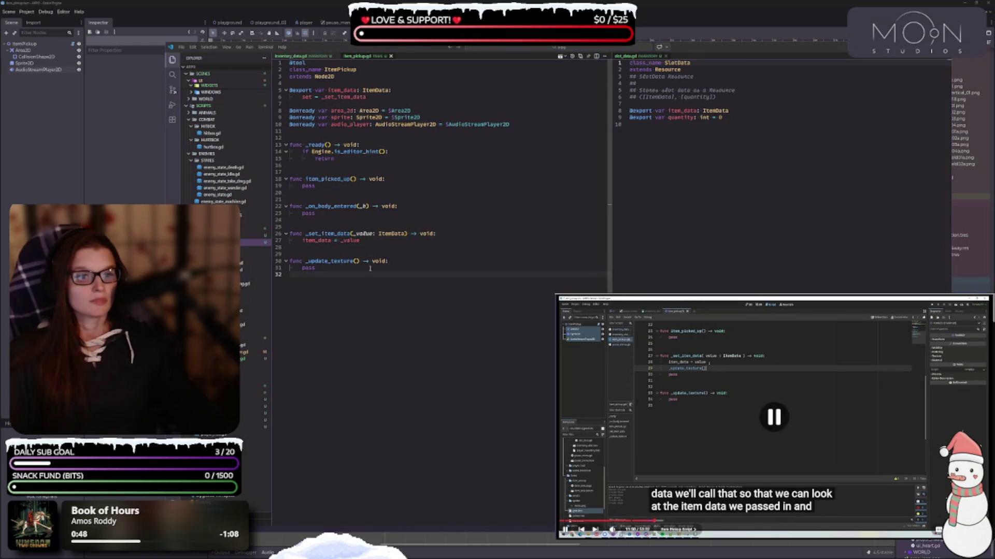
# Call _update_texture() after item_data = _value in _set_item_data and save.
pyautogui.click(369, 240)
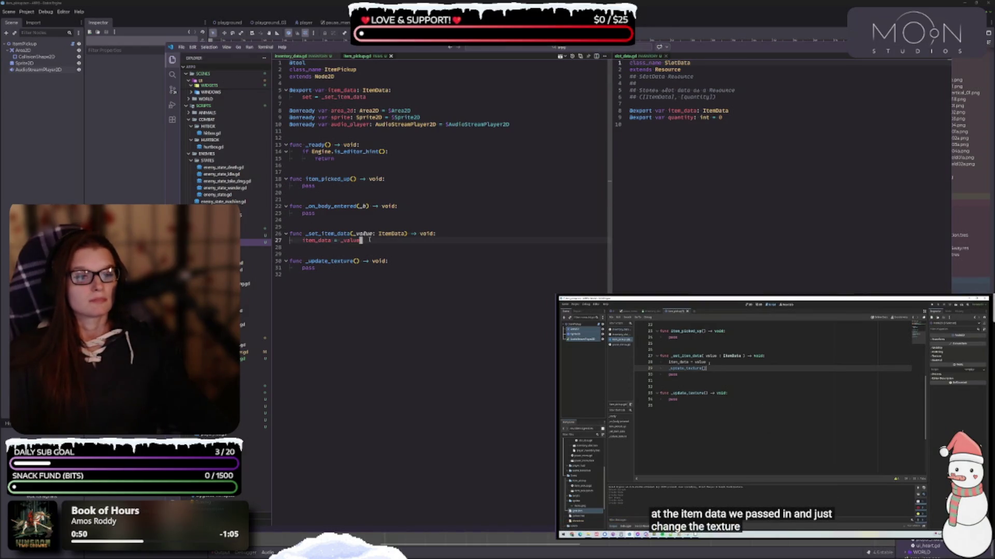
pyautogui.press('Return')
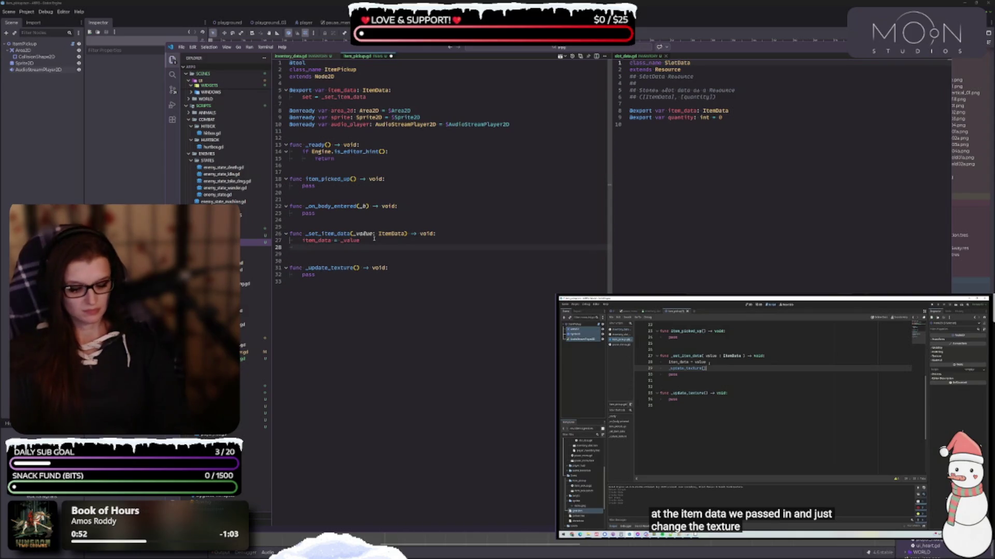
pyautogui.write('_upd')
pyautogui.press('Return')
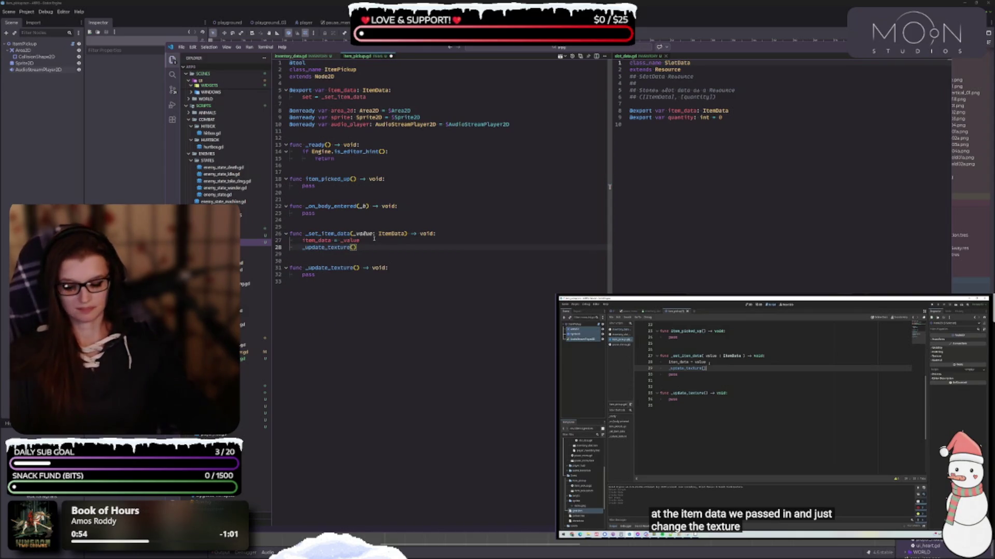
pyautogui.hotkey('ctrl', 's')
pyautogui.click(772, 447)
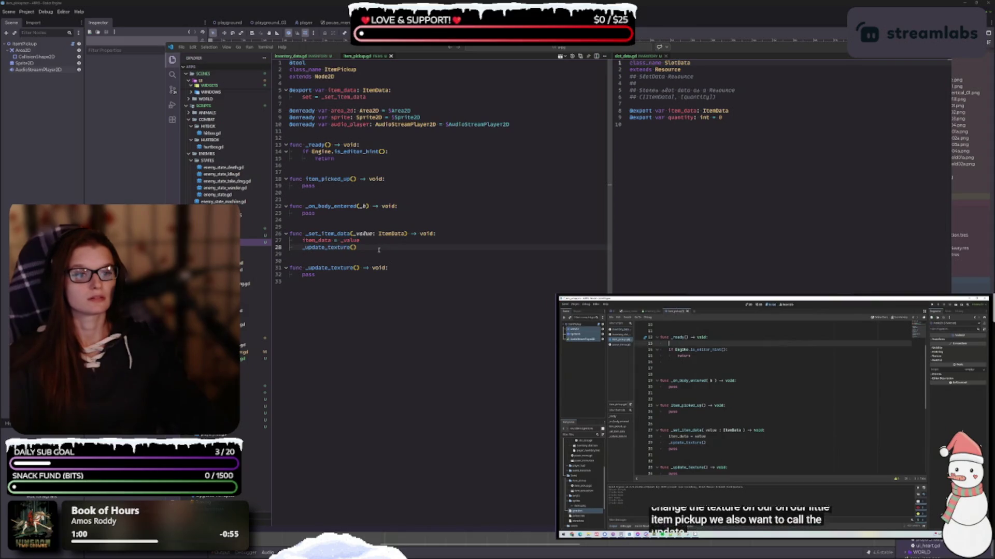
# Paste an _update_texture() call as the first line of _ready.
pyautogui.click(306, 248)
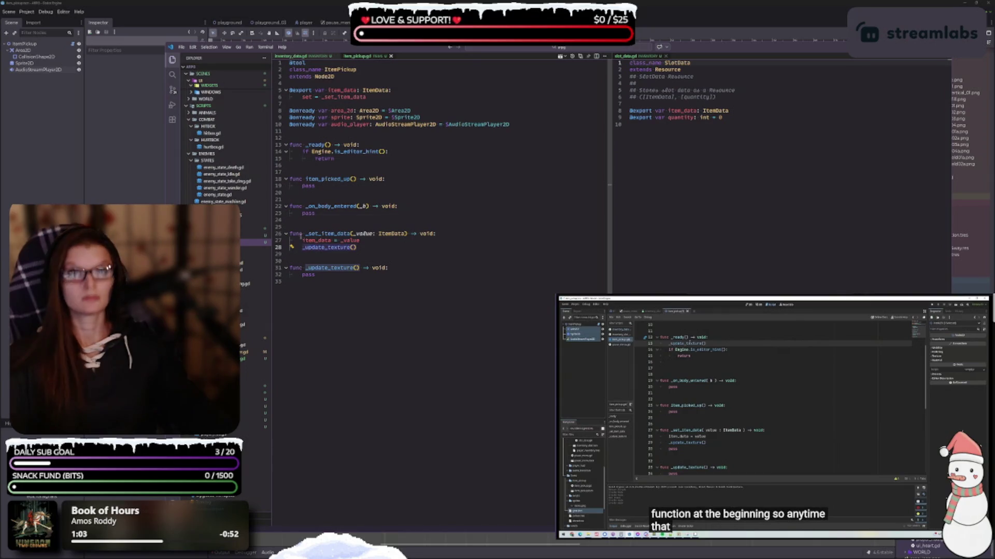
pyautogui.click(404, 142)
pyautogui.press('Return')
pyautogui.write('_update_texture()')
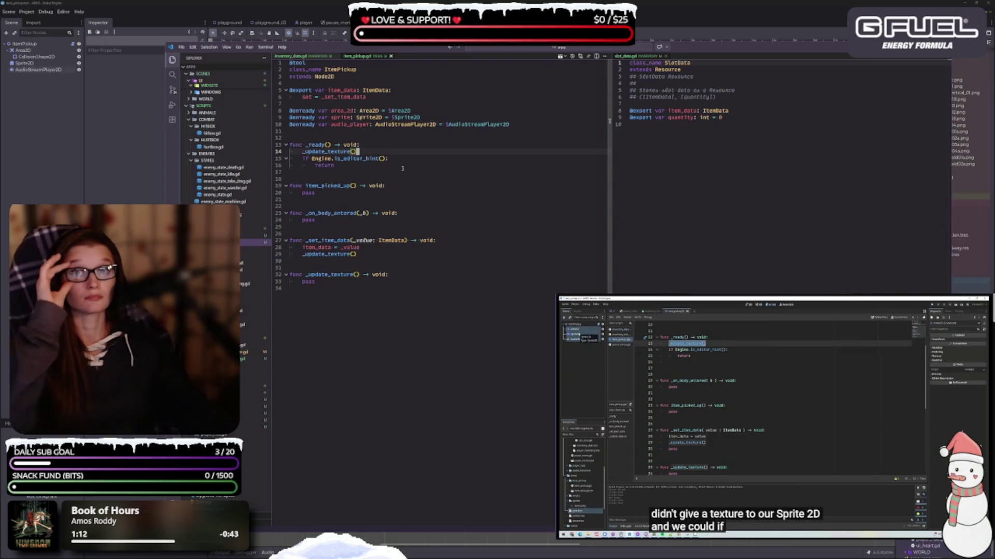
pyautogui.press('Return')
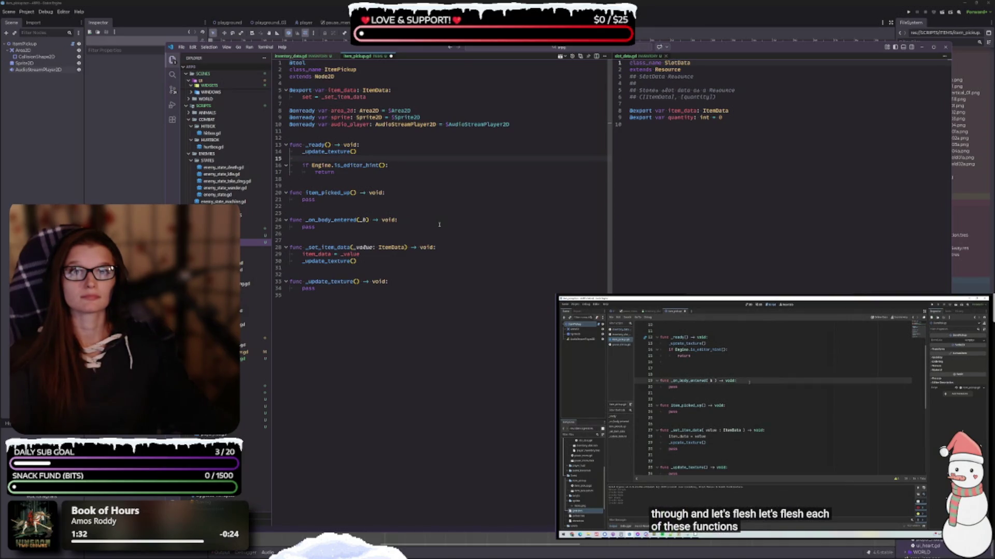
pyautogui.scroll(-1, 383, 202)
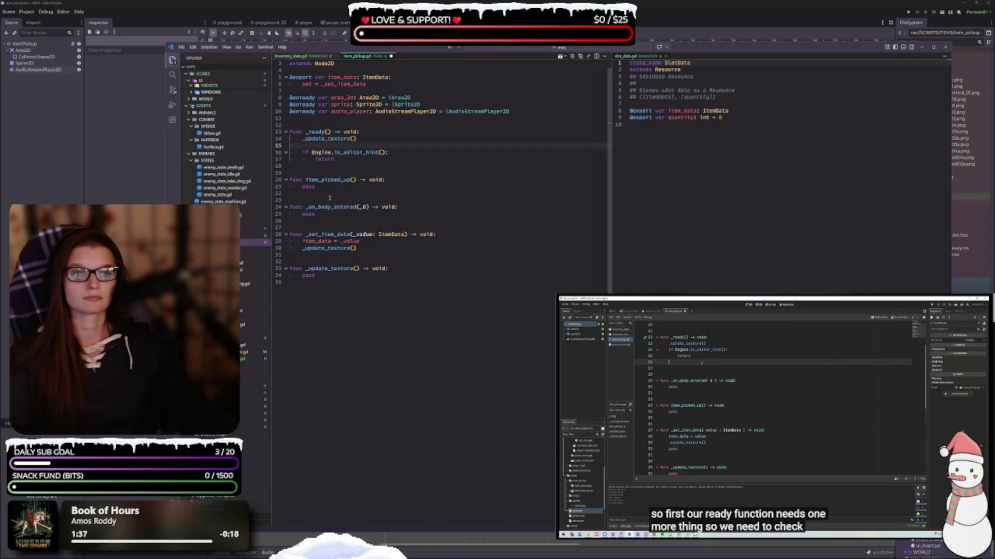
# Add area_2d.body_entered.connect(_on_body_entered) below the editor-hint return in _ready and save.
pyautogui.click(316, 166)
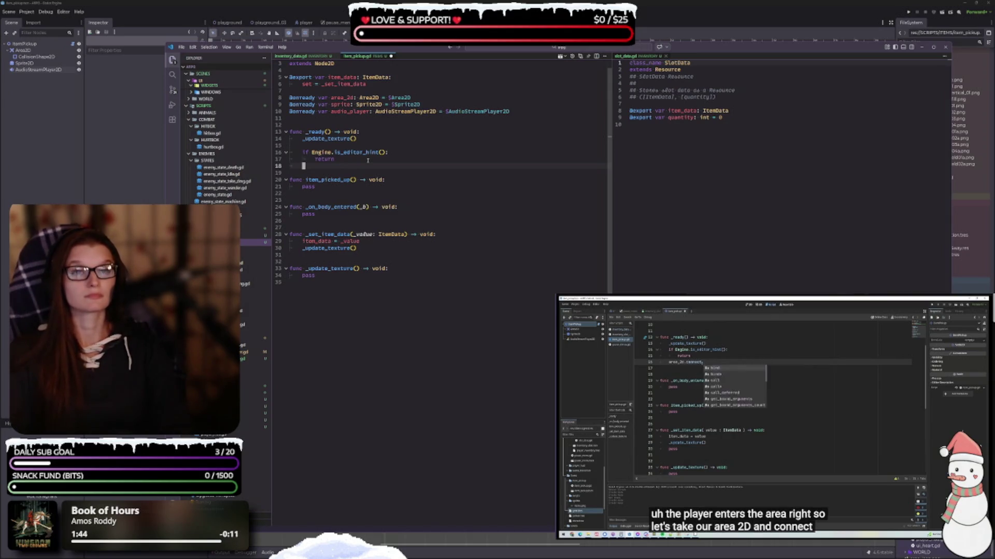
pyautogui.write('area')
pyautogui.press('Return')
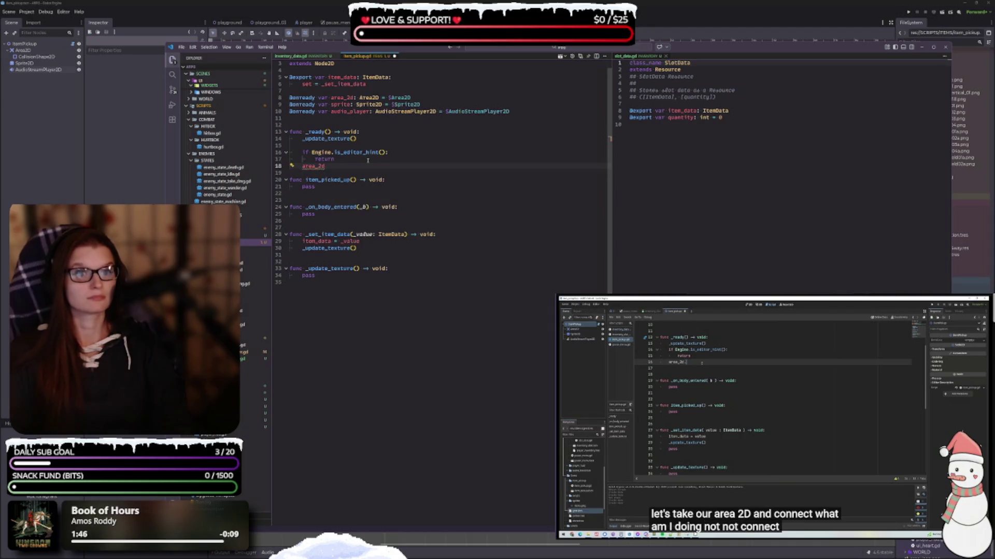
pyautogui.write('.body')
pyautogui.press('Return')
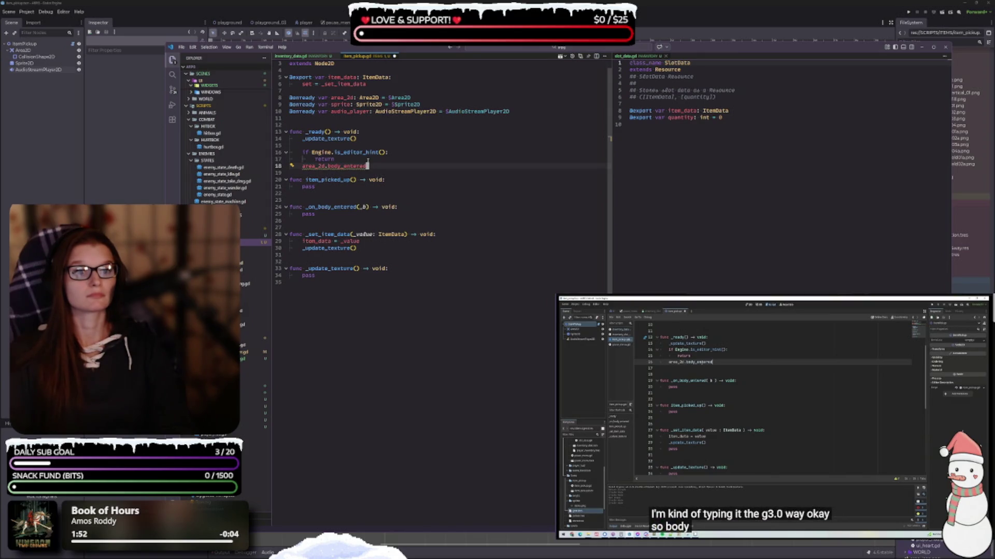
pyautogui.write('.connect')
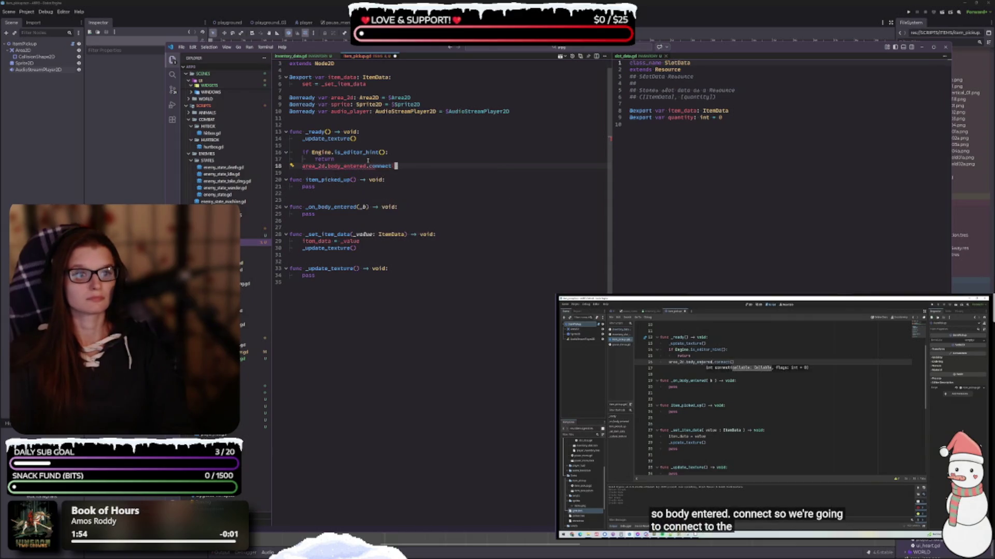
pyautogui.write('(')
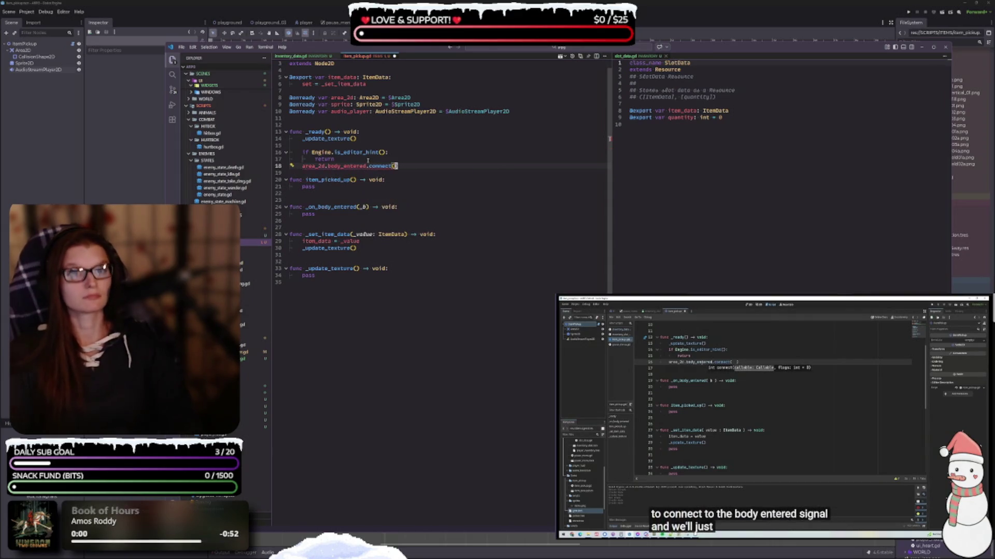
pyautogui.write('_on')
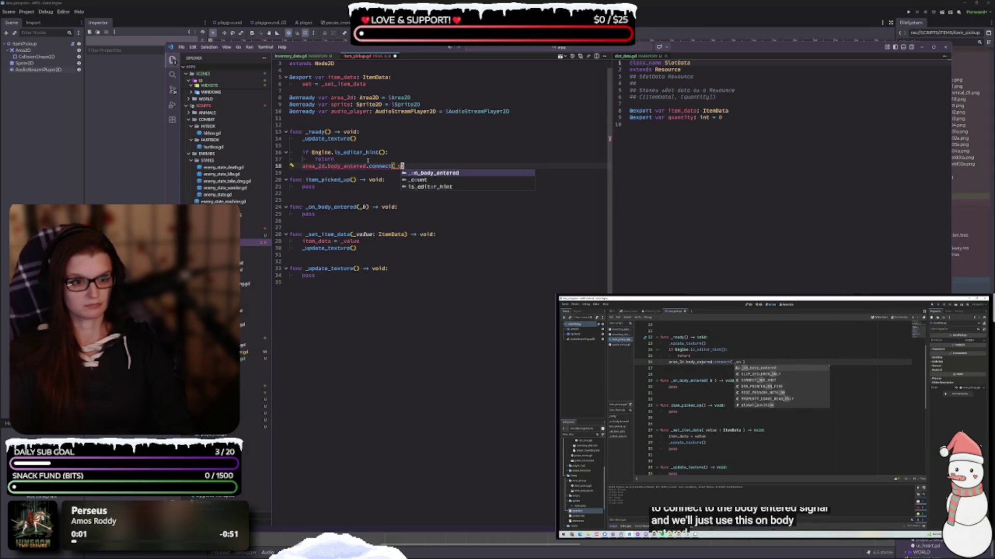
pyautogui.press('Return')
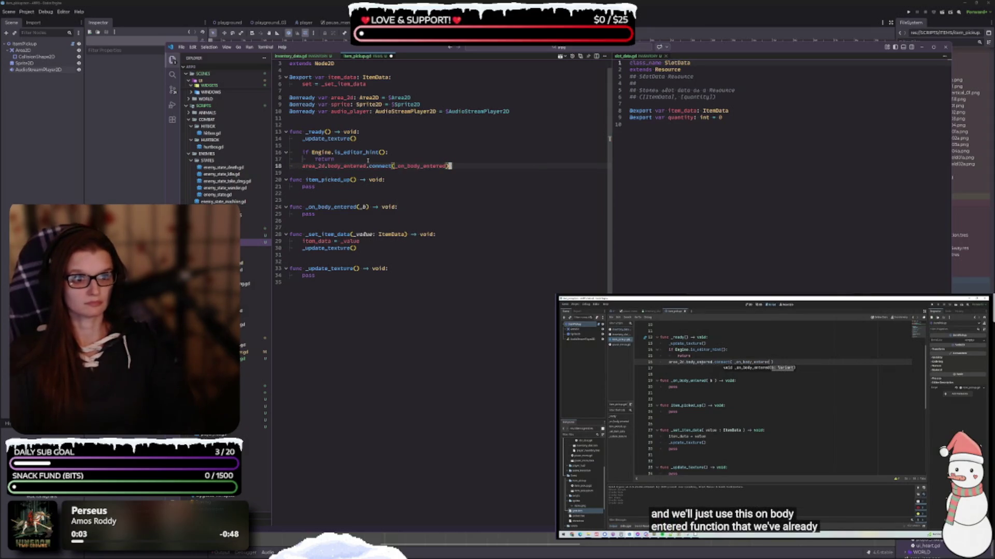
pyautogui.hotkey('ctrl', 's')
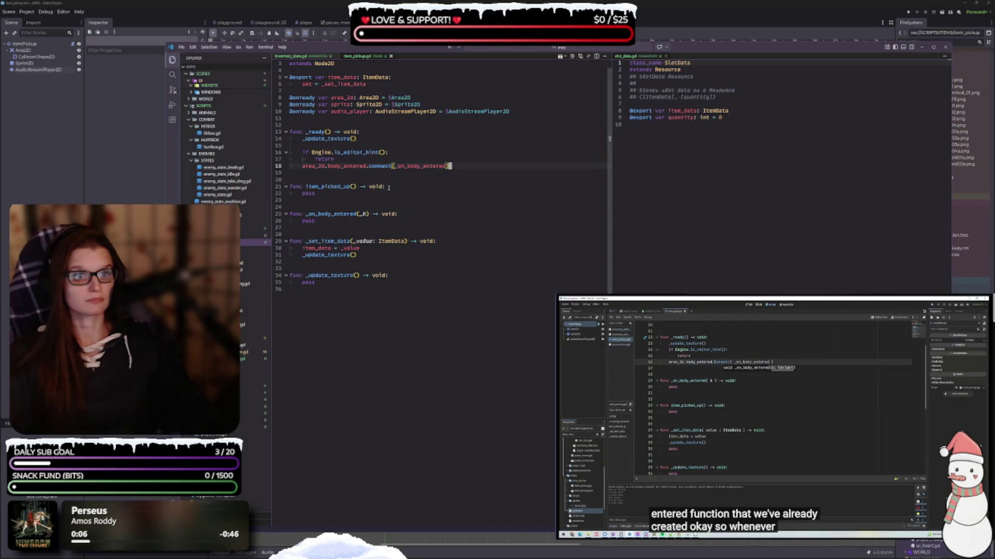
pyautogui.click(348, 159)
pyautogui.press('Return')
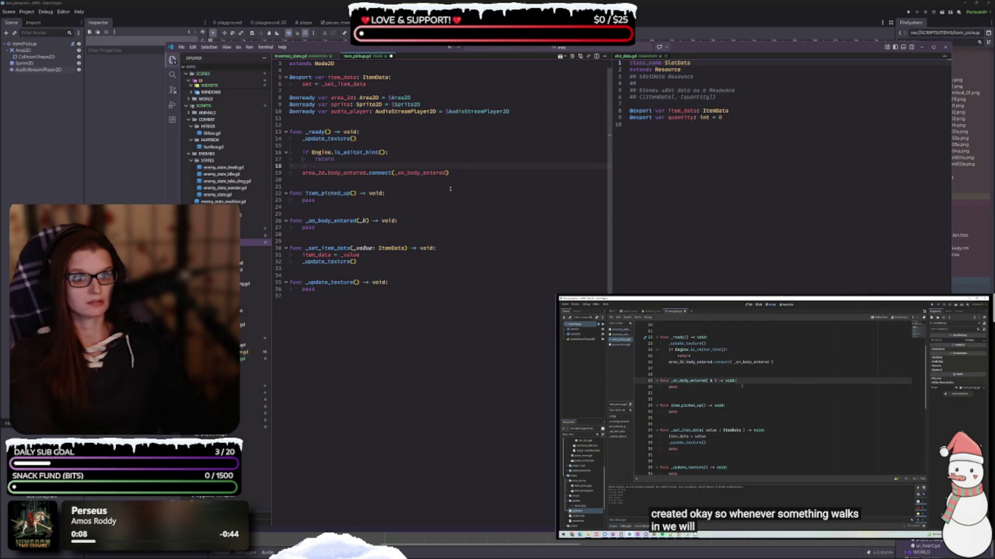
# Nest 'if _b is Player:' and 'if item_data:' checks above pass in _on_body_entered.
pyautogui.click(385, 186)
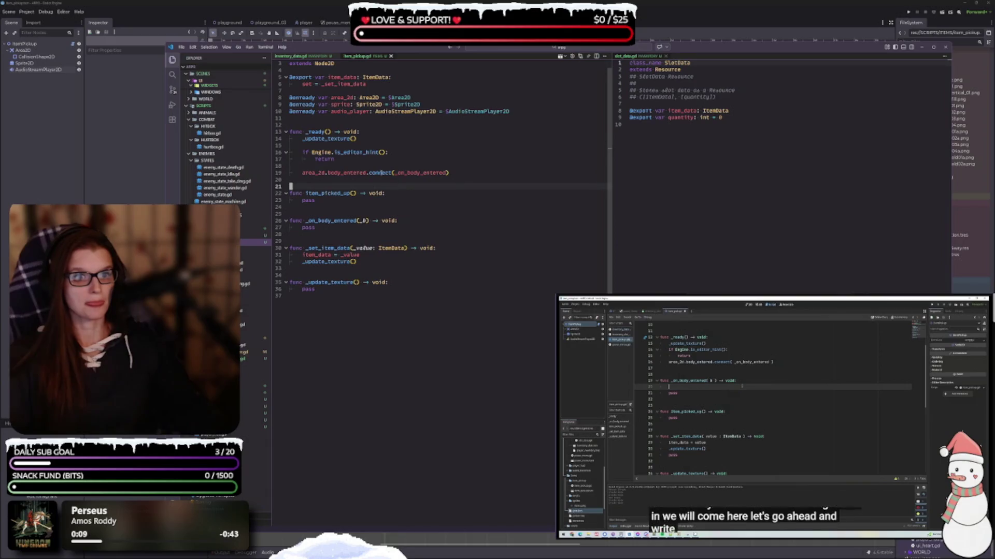
pyautogui.hotkey('ctrl', 's')
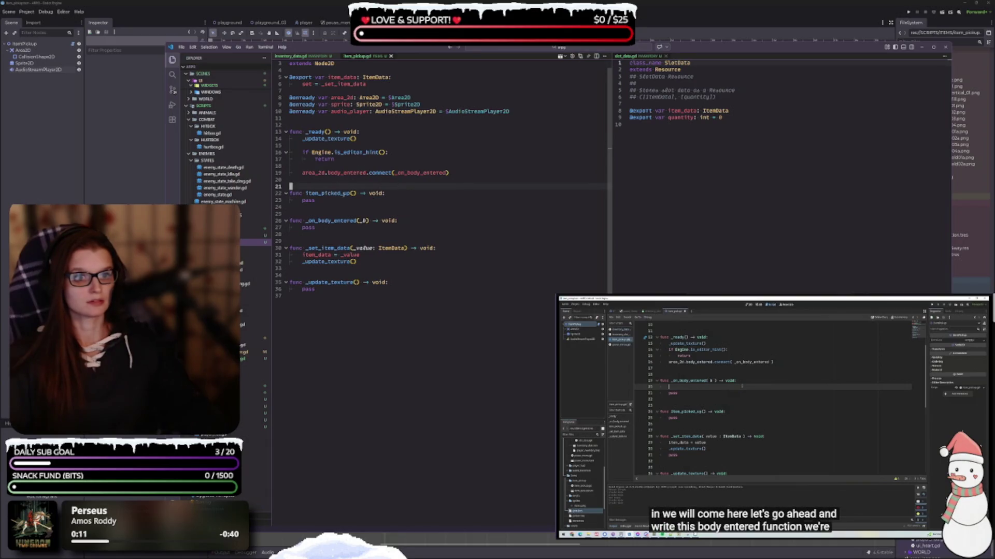
pyautogui.doubleClick(325, 229)
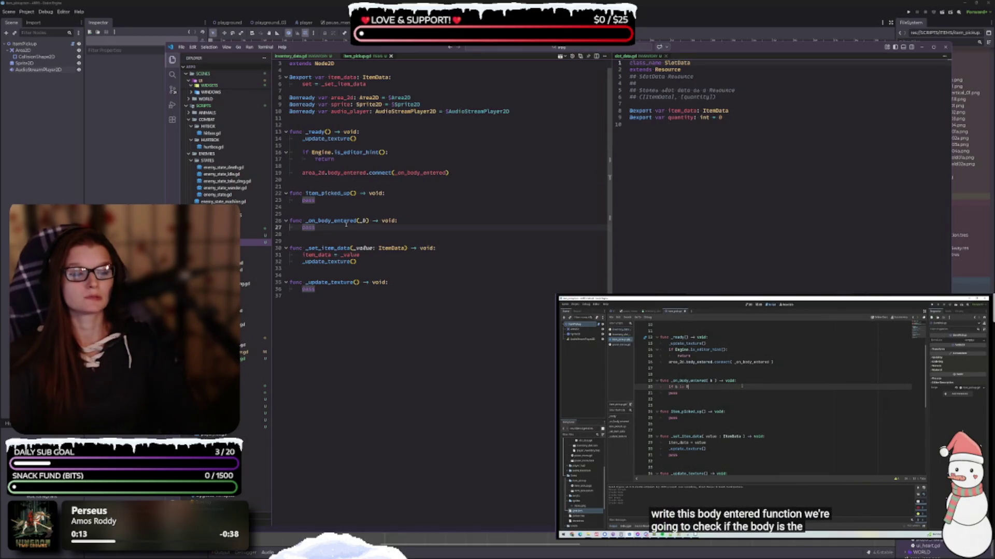
pyautogui.hotkey('ctrl', 'shift', 'Return')
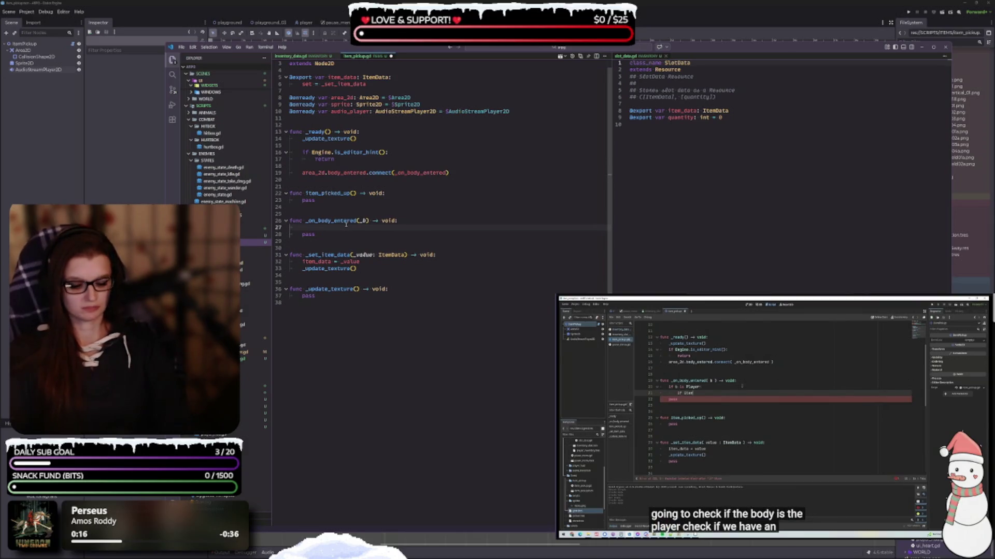
pyautogui.write('if')
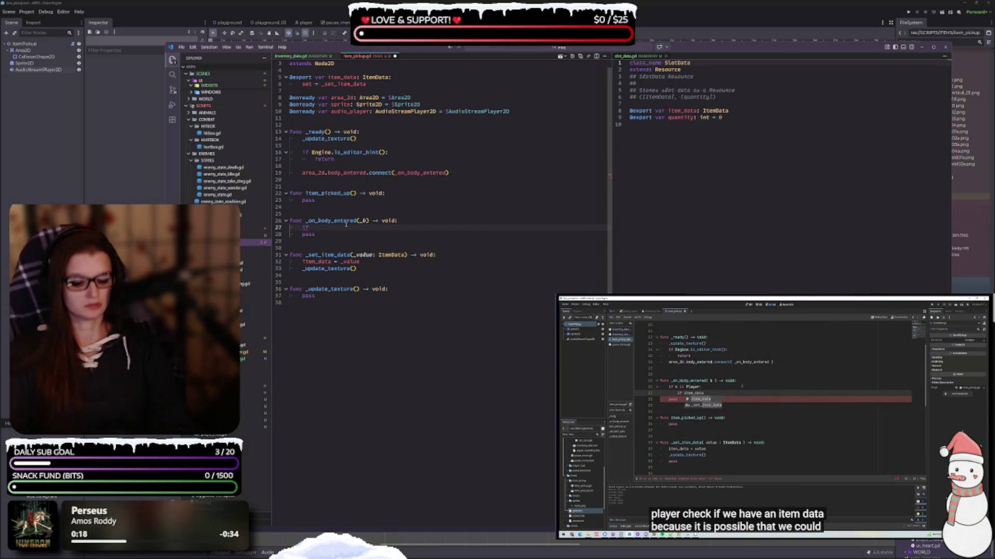
pyautogui.write(' _b')
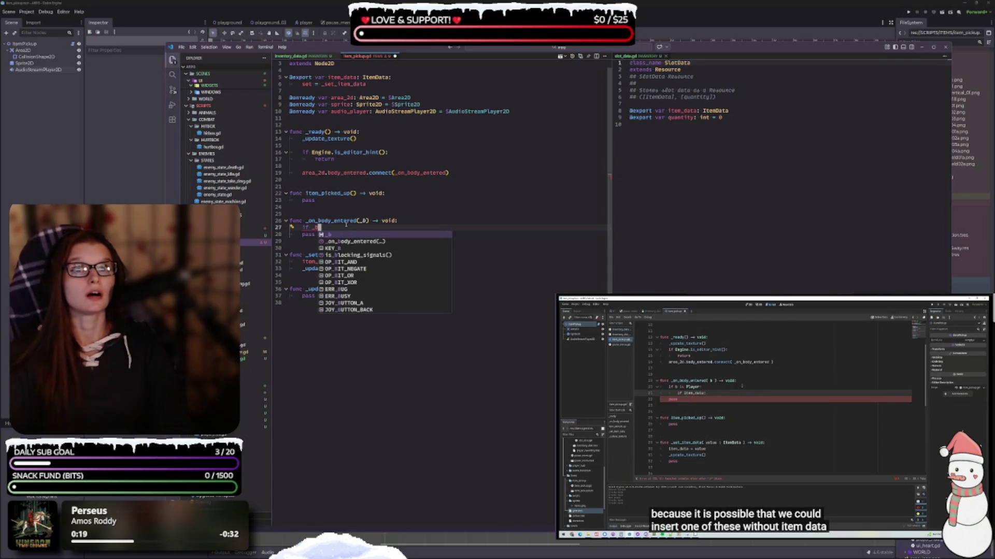
pyautogui.write(' is Pl')
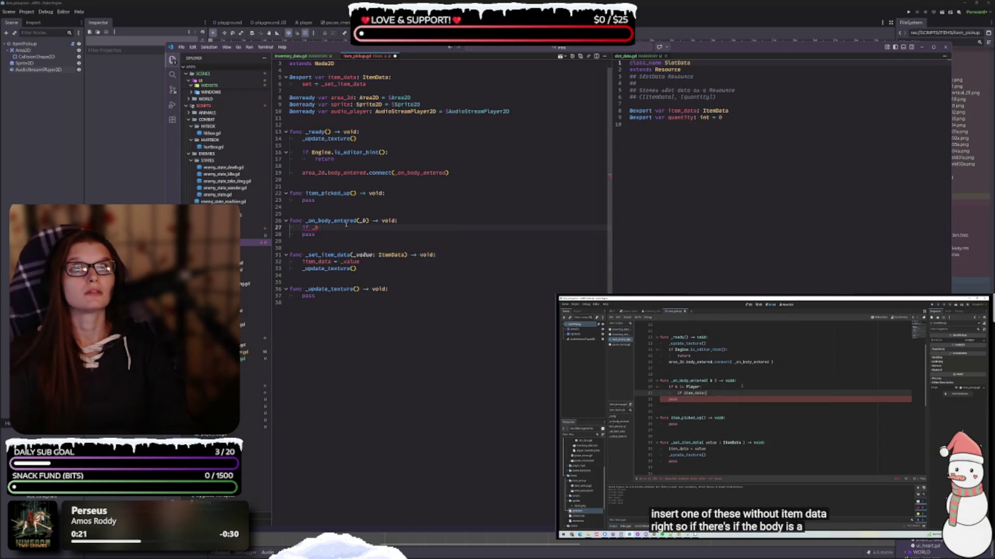
pyautogui.write('ayer:')
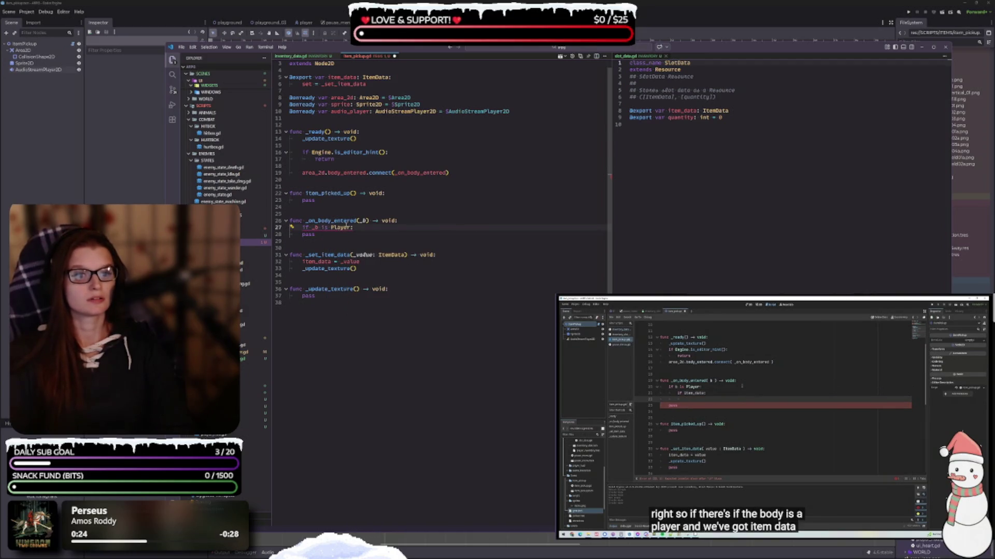
pyautogui.press('Return')
pyautogui.write('if ')
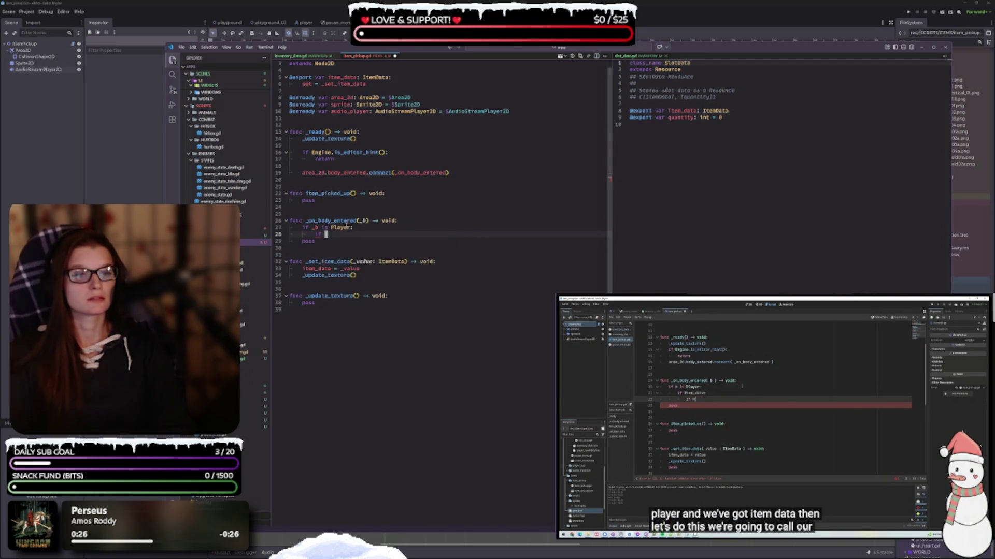
pyautogui.write('item_data:')
pyautogui.press('Return')
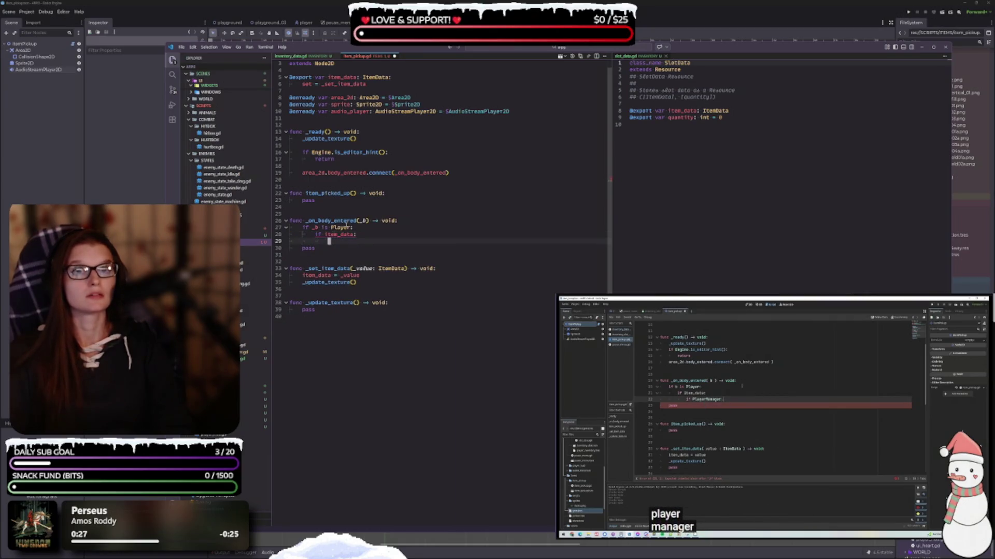
# Add a bare PlayerManager check after item_data and open global_player_manager.gd in another editor group.
pyautogui.write('if Pla')
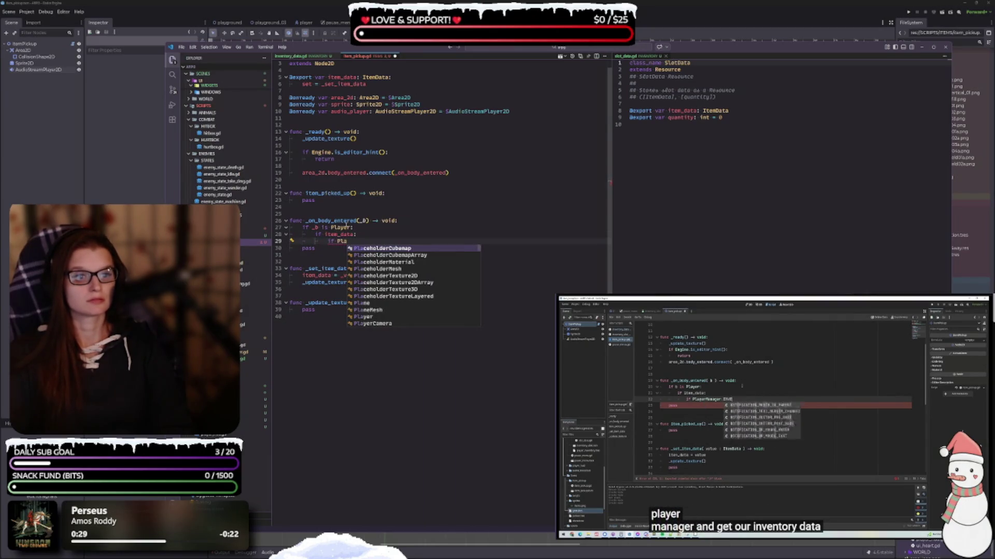
pyautogui.write('yer')
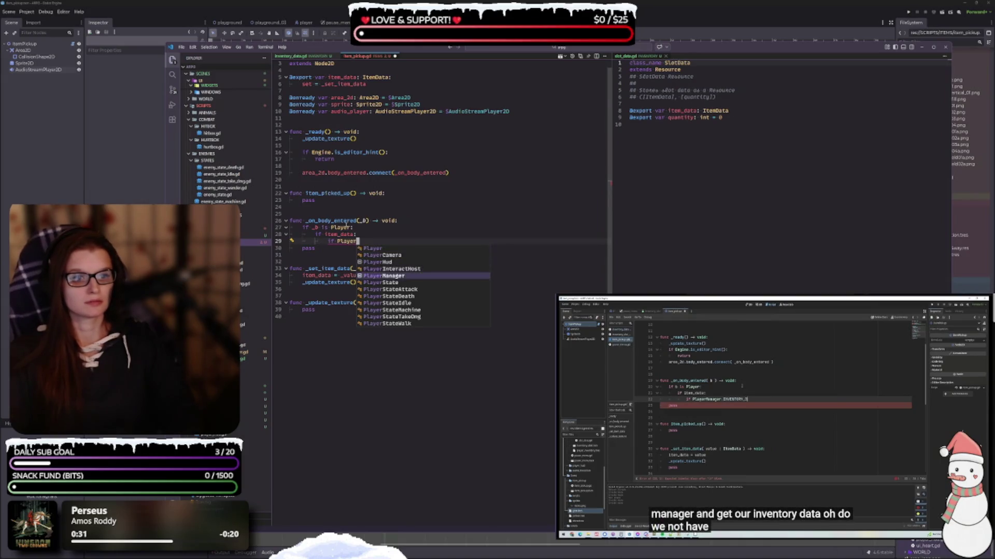
pyautogui.press('Return')
pyautogui.write('.In')
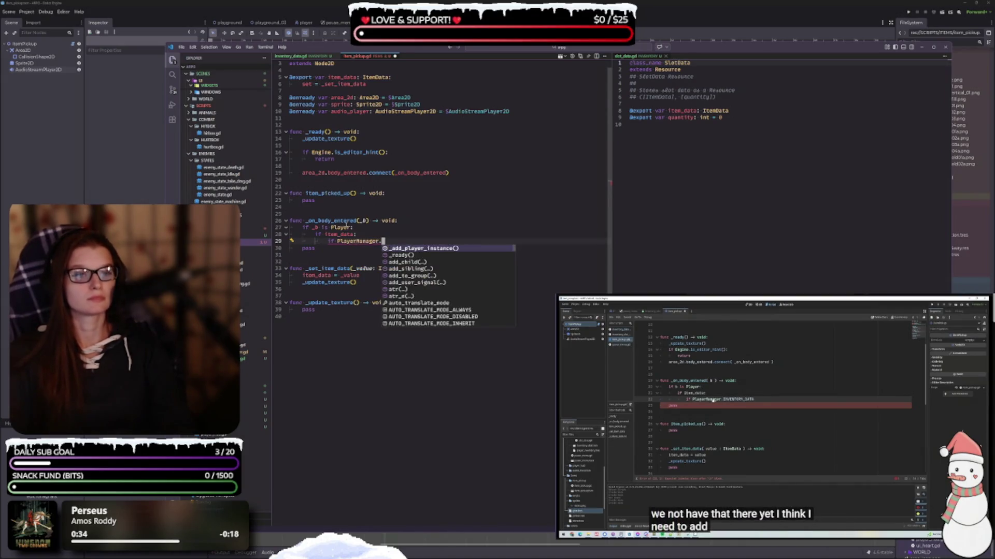
pyautogui.press('BackSpace')
pyautogui.press('BackSpace')
pyautogui.press('BackSpace')
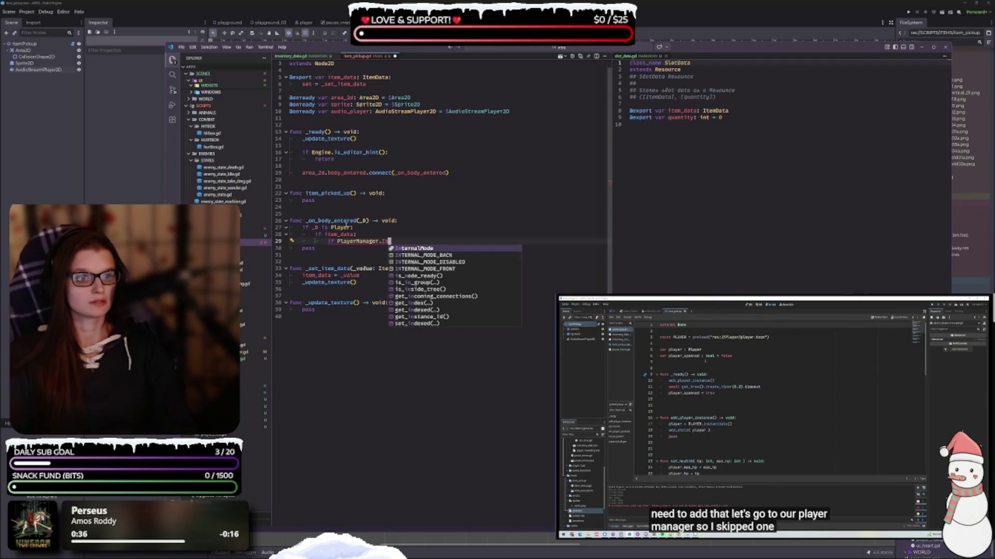
pyautogui.press('BackSpace')
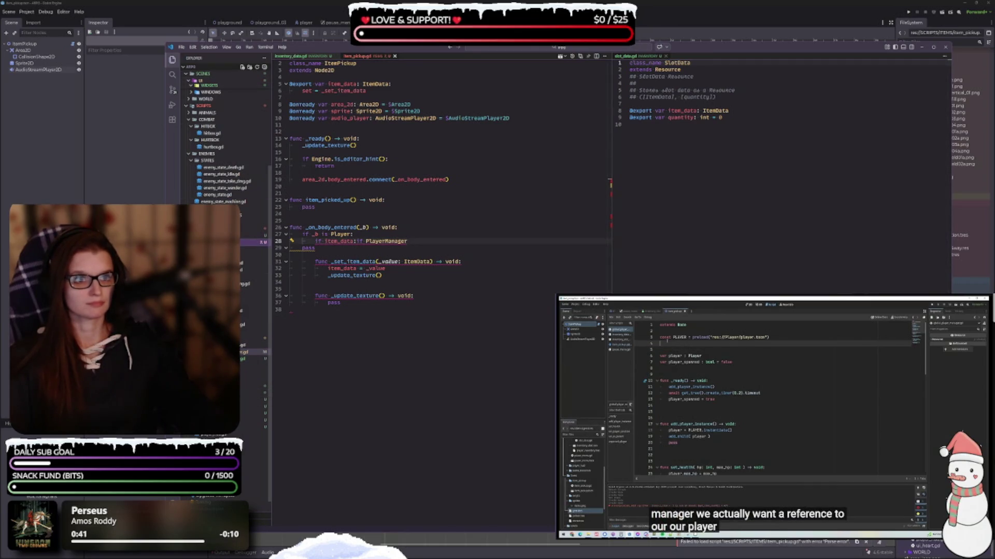
pyautogui.click(254, 352)
pyautogui.moveTo(254, 351)
pyautogui.mouseDown()
pyautogui.moveTo(777, 176)
pyautogui.moveTo(669, 176)
pyautogui.mouseUp()
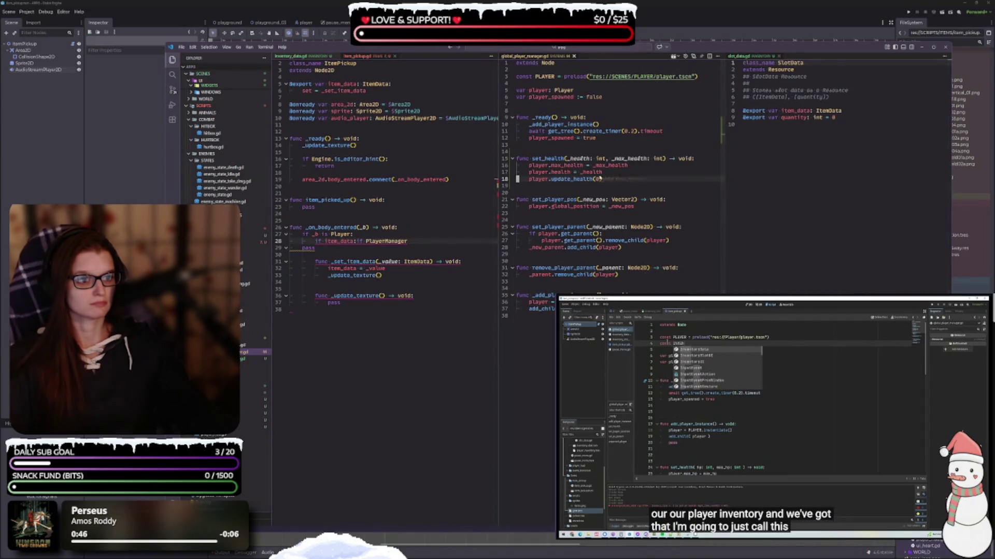
# Dock global_player_manager.gd beneath slot_data.gd, widen the right group, and pause the tutorial video.
pyautogui.moveTo(539, 55); pyautogui.dragTo(829, 249)
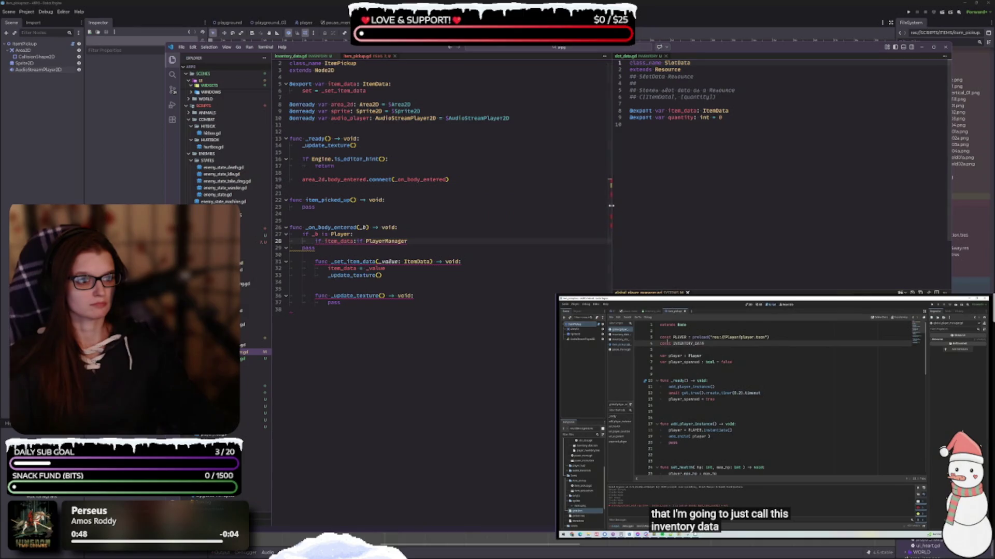
pyautogui.moveTo(611, 206); pyautogui.dragTo(575, 206)
pyautogui.click(737, 396)
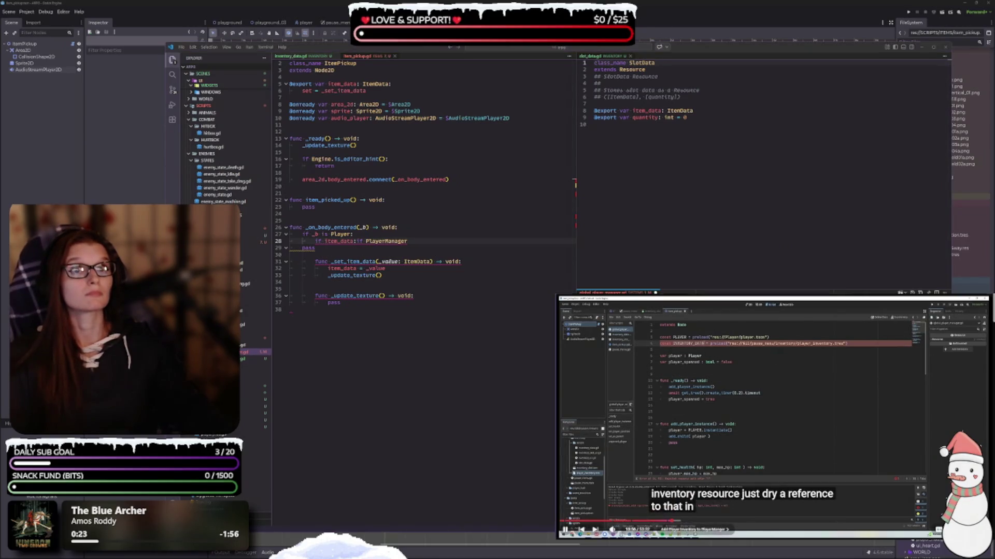
pyautogui.moveTo(772, 415)
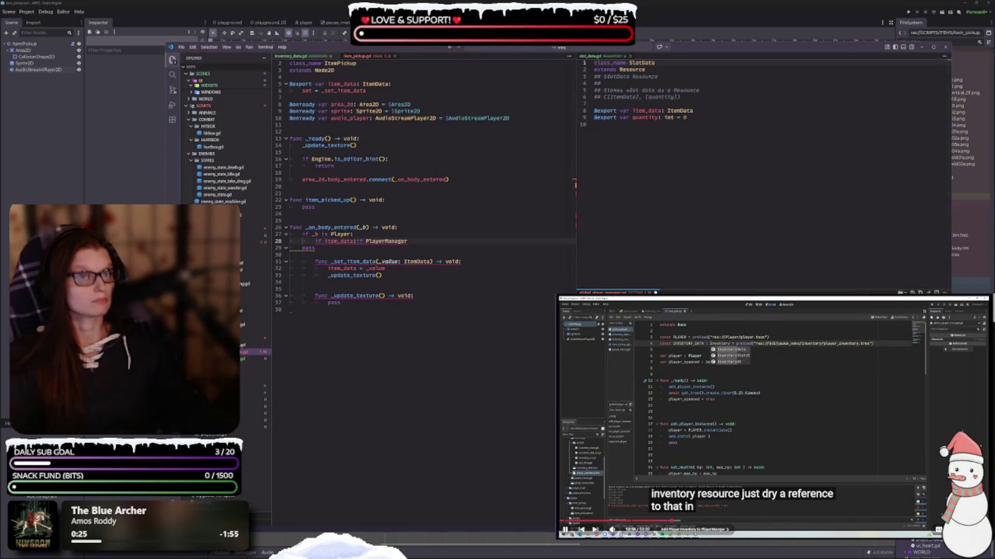
pyautogui.click(774, 417)
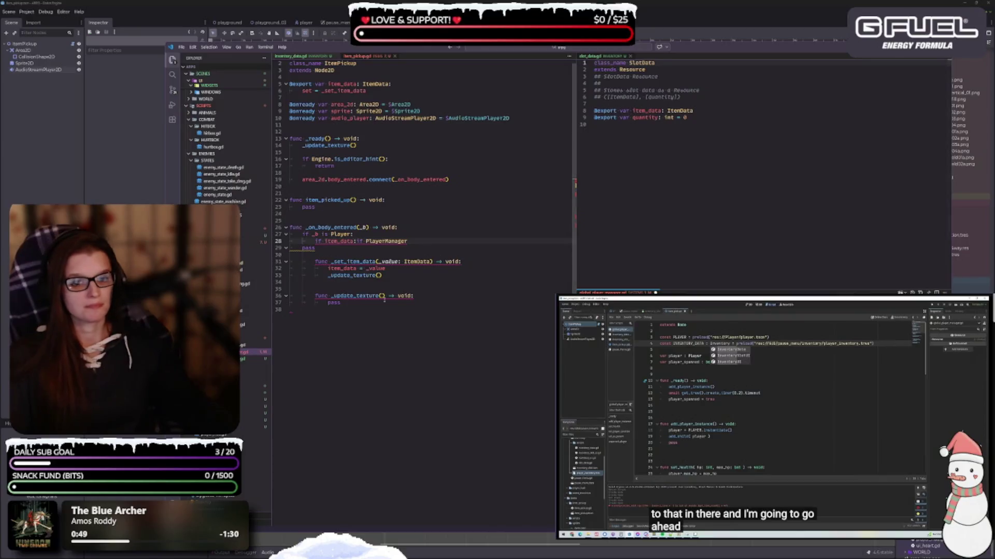
pyautogui.scroll(5, 222, 135)
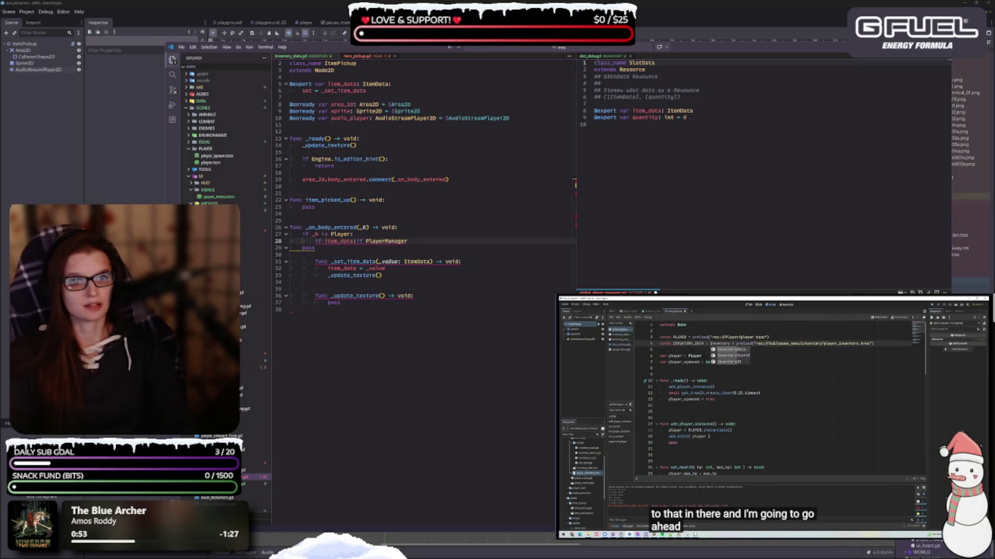
# Expand the DATA and PLAYER folders to reveal the player's inventory resource, then resume the video.
pyautogui.click(201, 101)
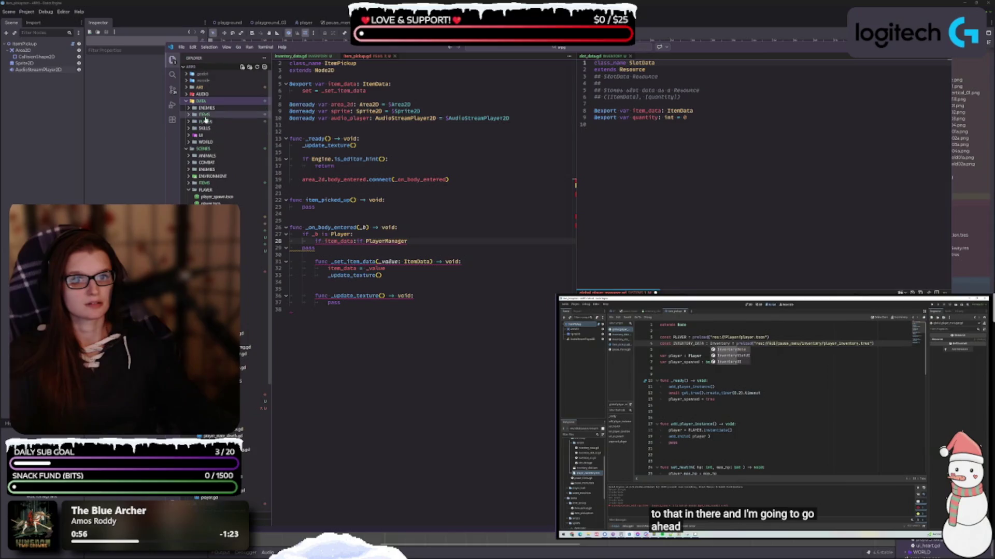
pyautogui.click(190, 115)
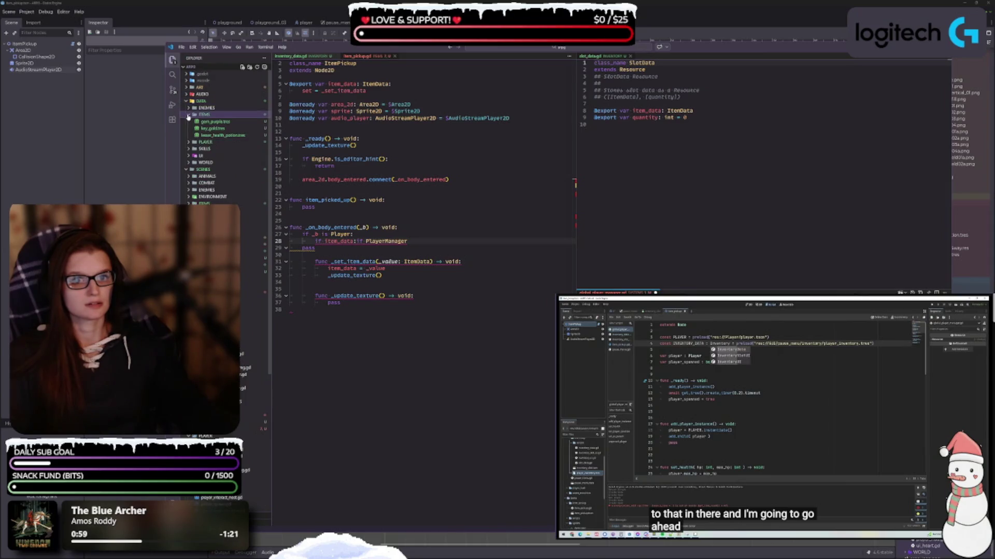
pyautogui.click(188, 115)
pyautogui.click(188, 122)
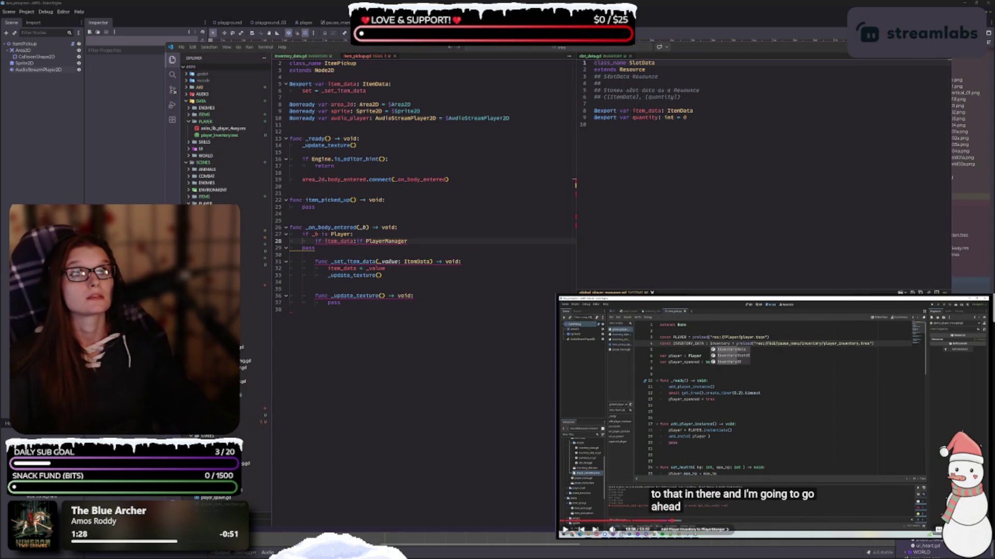
pyautogui.press('space')
pyautogui.hotkey('alt', 'Tab')
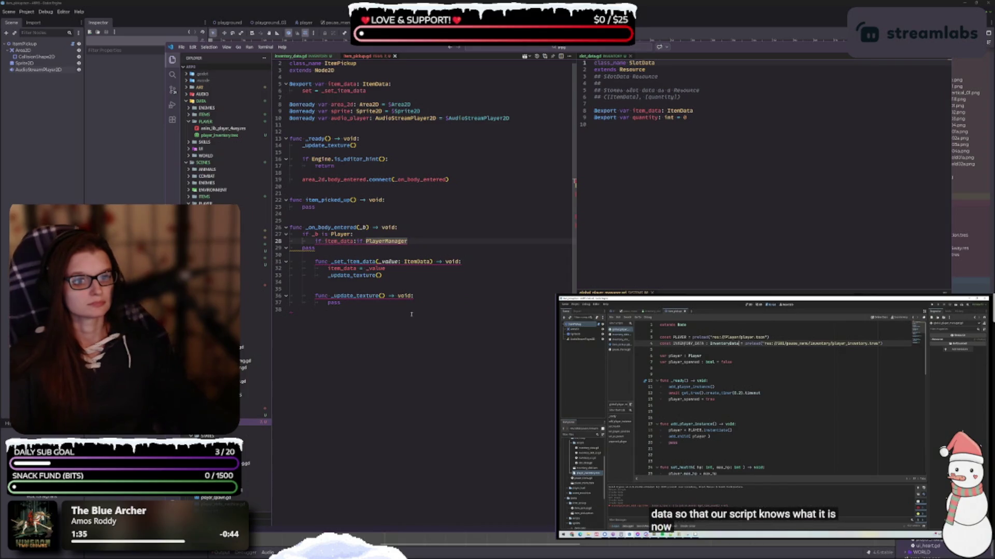
# Nest 'PlayerManager.INVENTORY_DATA.add_item(item_data):' under the item_data check with an indented empty line.
pyautogui.moveTo(321, 261)
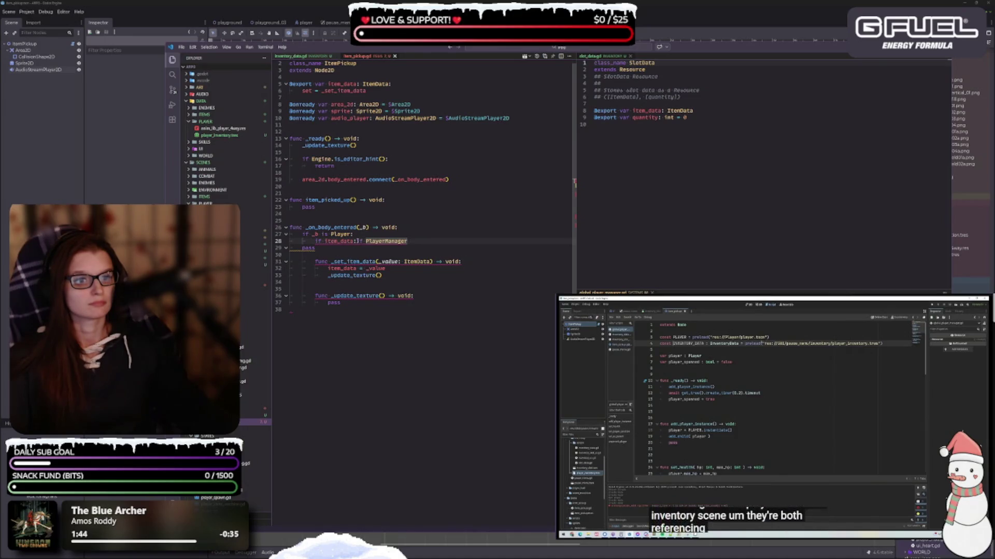
pyautogui.press('Return')
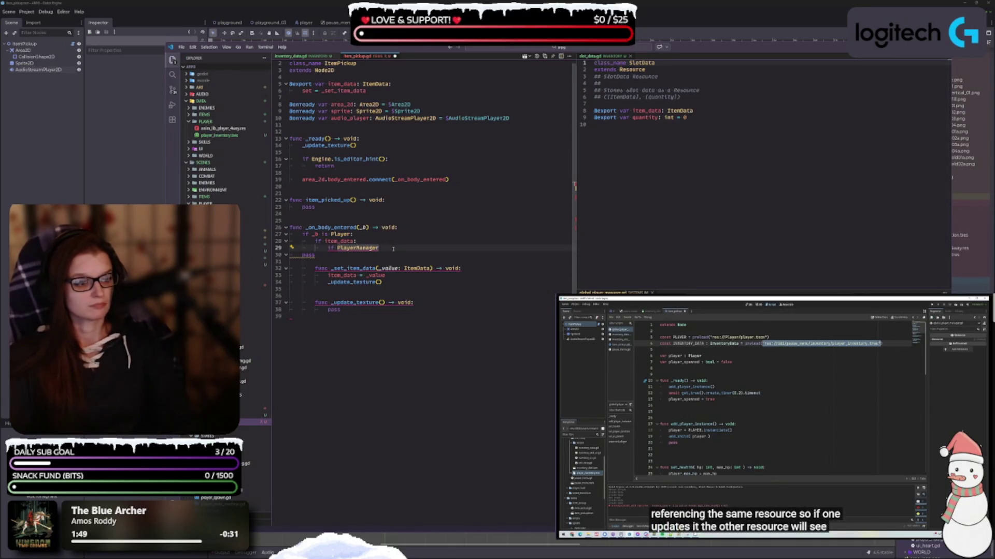
pyautogui.write('.in')
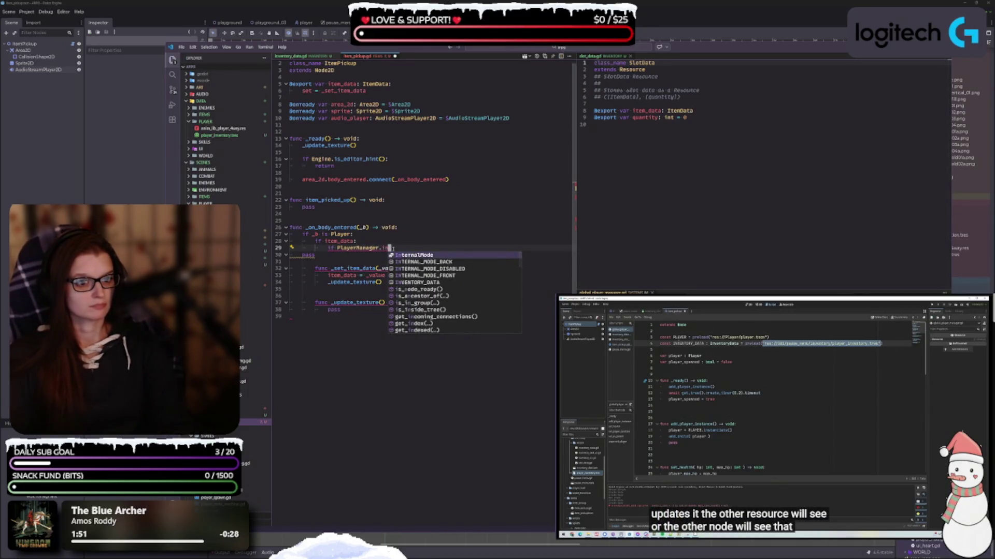
pyautogui.press('Down')
pyautogui.press('Down')
pyautogui.press('Down')
pyautogui.press('Return')
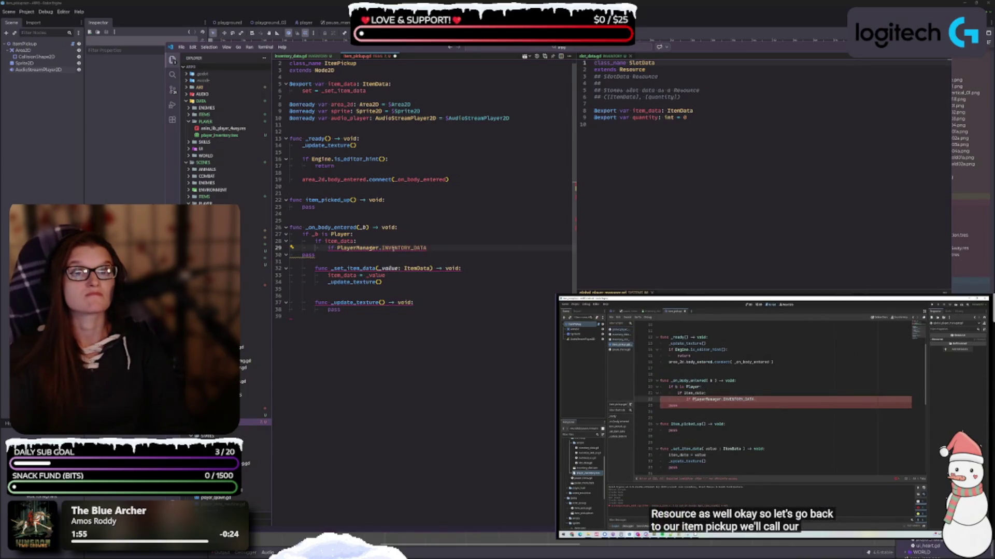
pyautogui.write('.')
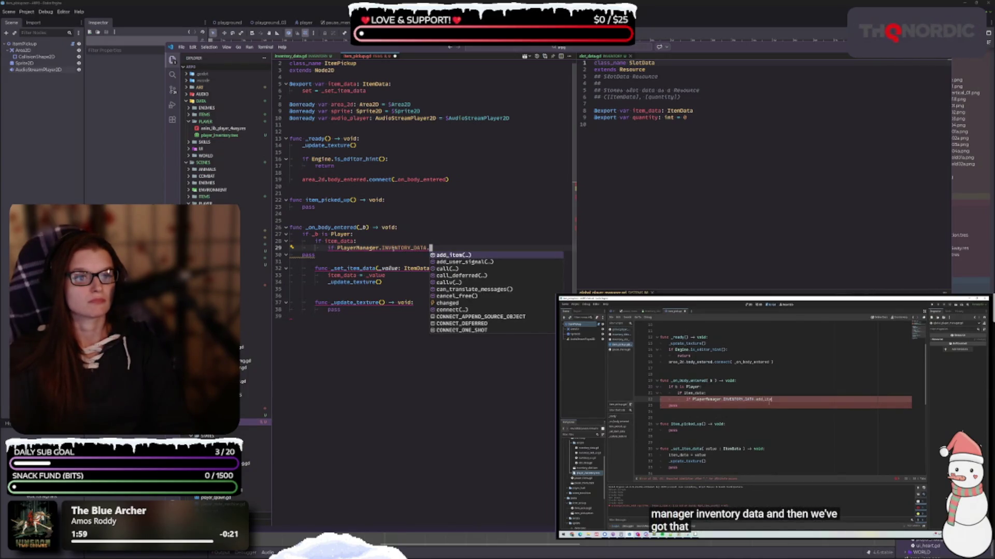
pyautogui.press('Return')
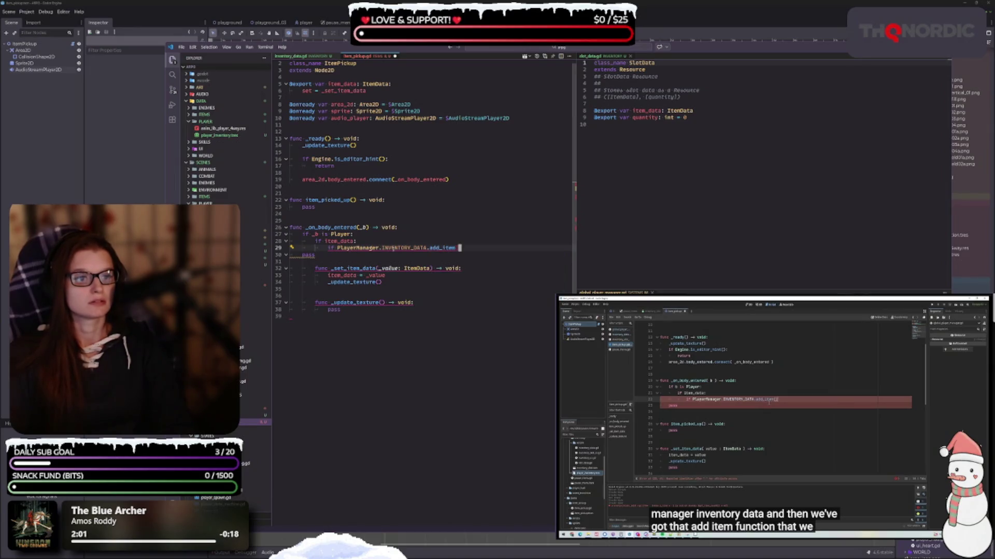
pyautogui.write('(')
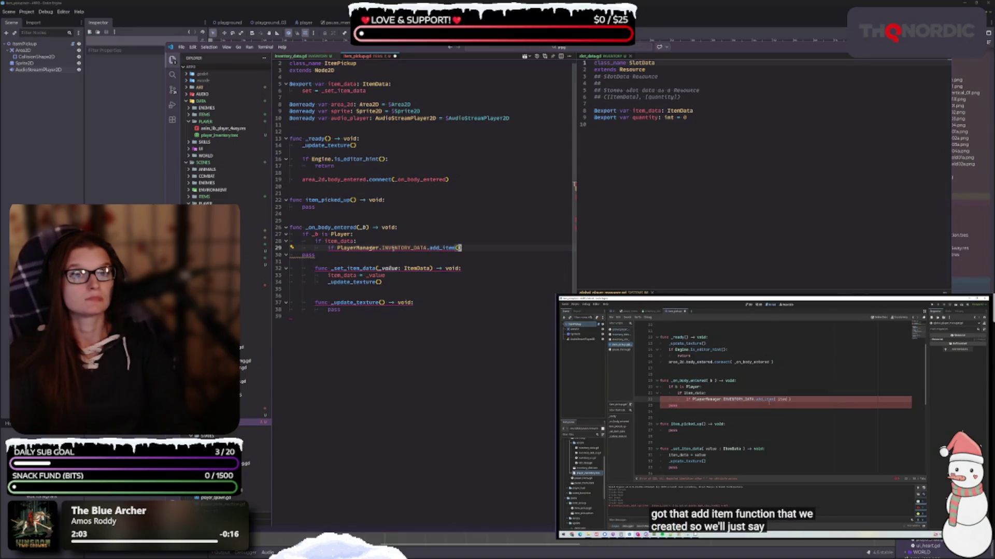
pyautogui.write('item_d')
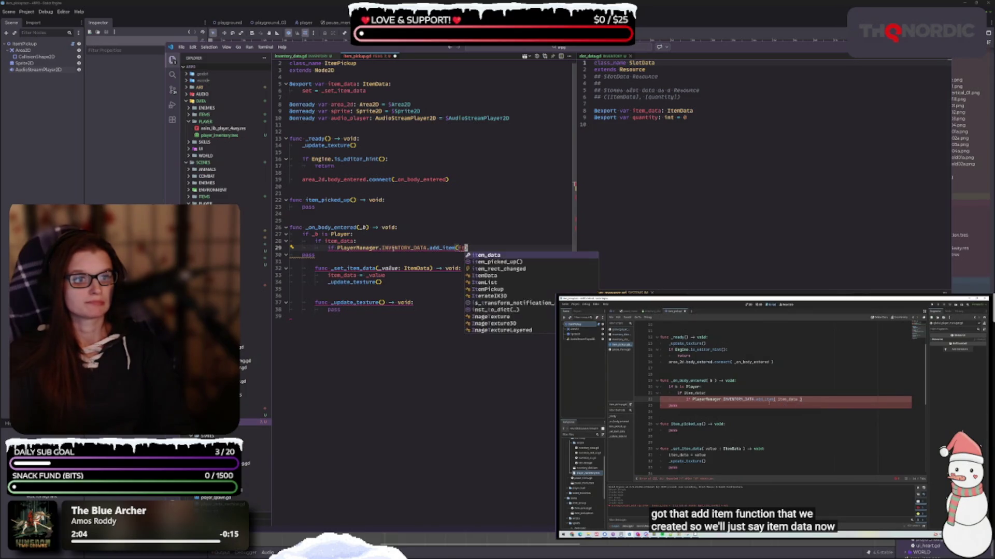
pyautogui.press('Return')
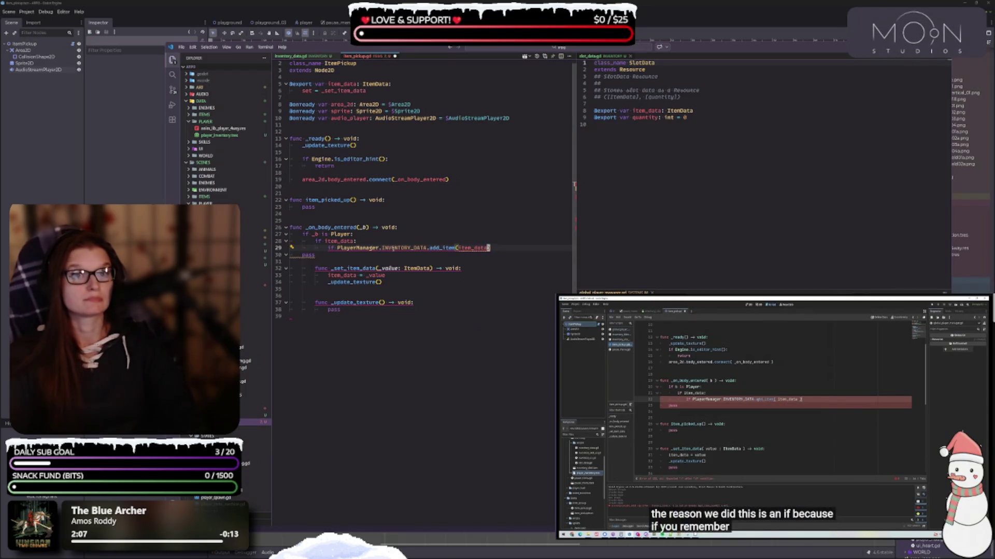
pyautogui.press('End')
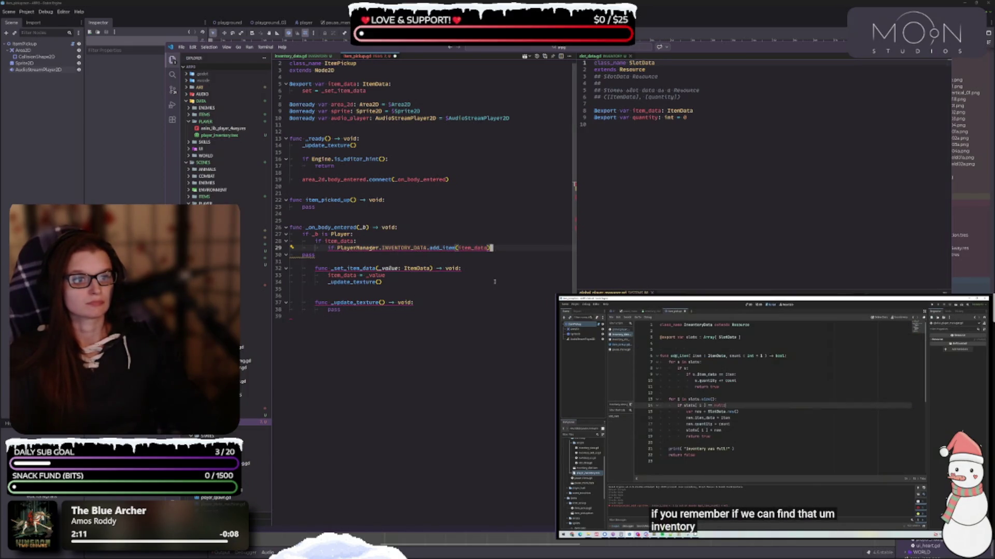
pyautogui.write(':')
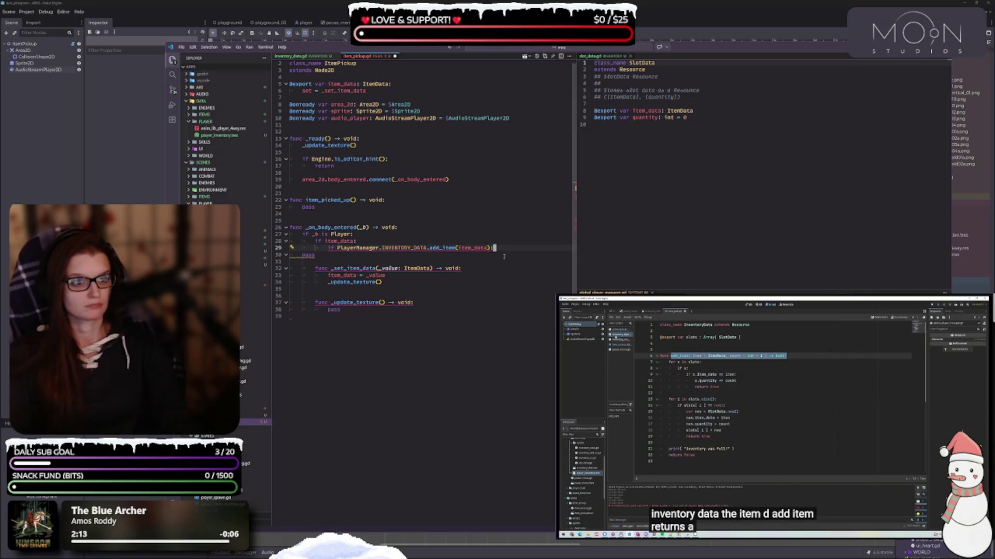
pyautogui.press('Return')
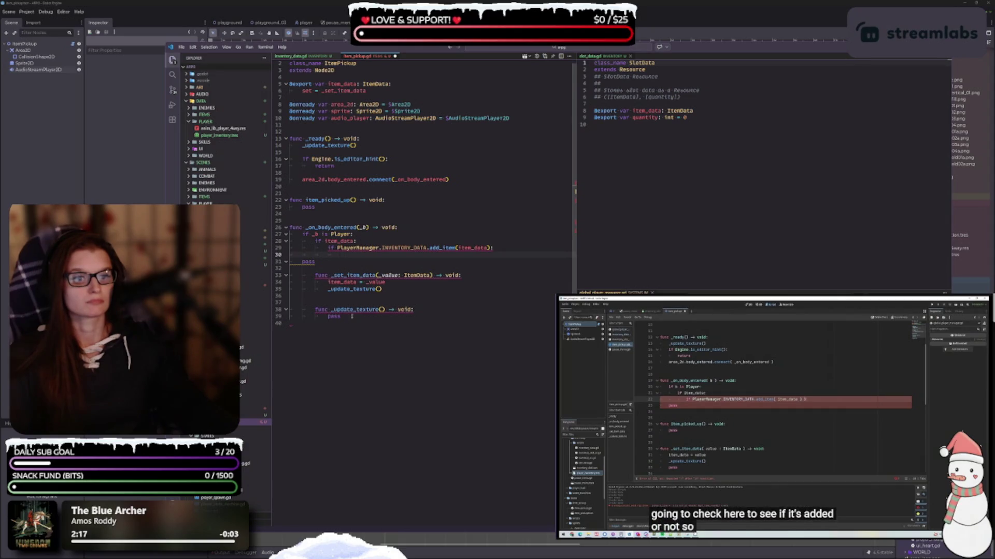
# Delete and restore the _set_item_data and _update_texture functions, un-indenting them to top level.
pyautogui.moveTo(351, 316)
pyautogui.mouseDown()
pyautogui.moveTo(332, 309)
pyautogui.moveTo(314, 275)
pyautogui.mouseUp()
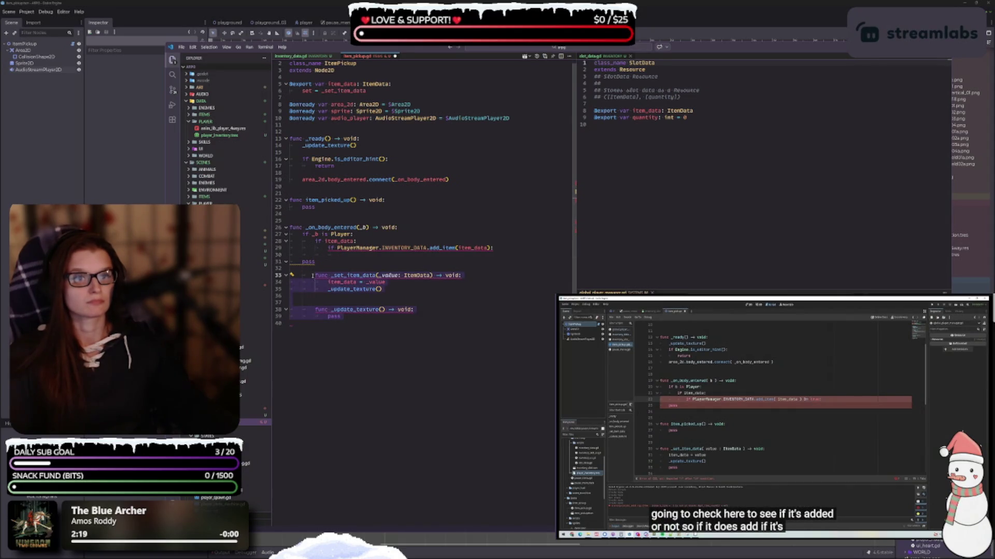
pyautogui.press('BackSpace')
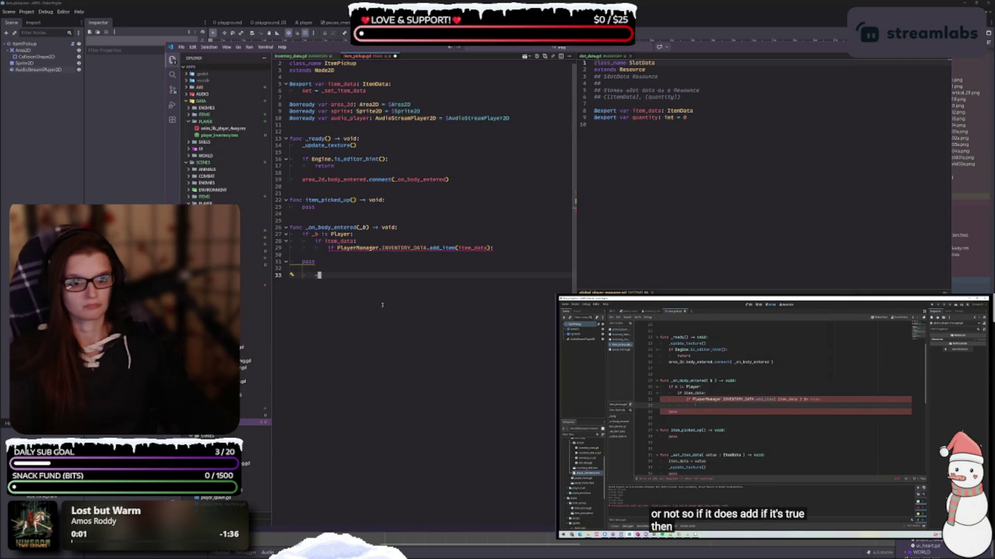
pyautogui.hotkey('ctrl', 'z')
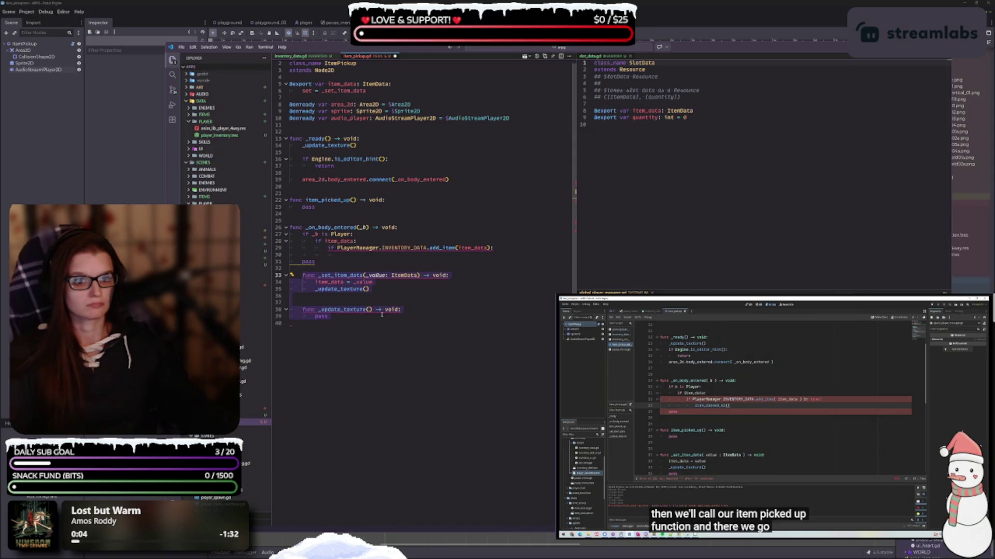
pyautogui.hotkey('shift', 'Tab')
pyautogui.press('Escape')
# Call item_picked_up() inside the add_item check, removing the leftover pass, and resume the video.
pyautogui.click(488, 256)
pyautogui.write('item')
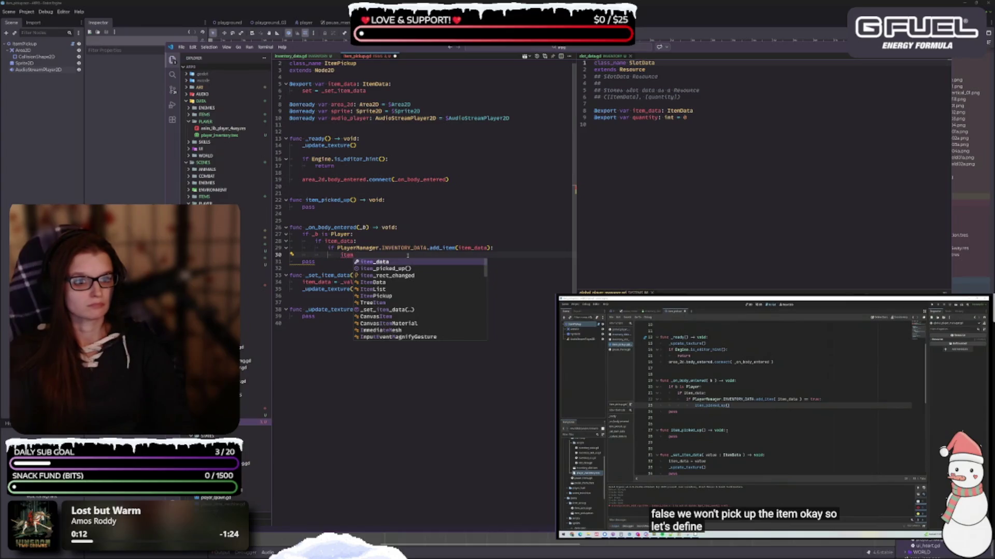
pyautogui.press('Down')
pyautogui.press('Return')
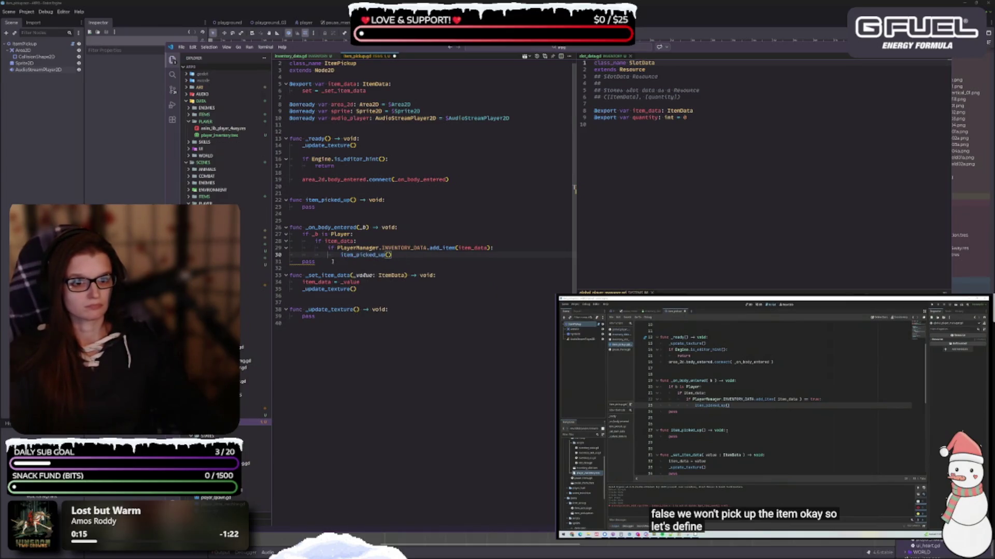
pyautogui.press('BackSpace')
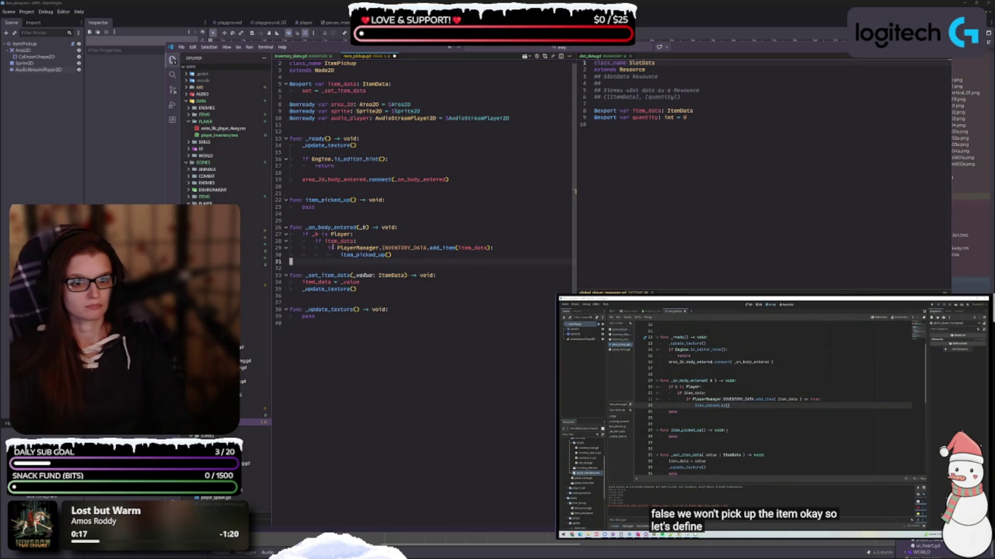
pyautogui.press('Tab')
pyautogui.press('Tab')
pyautogui.press('Tab')
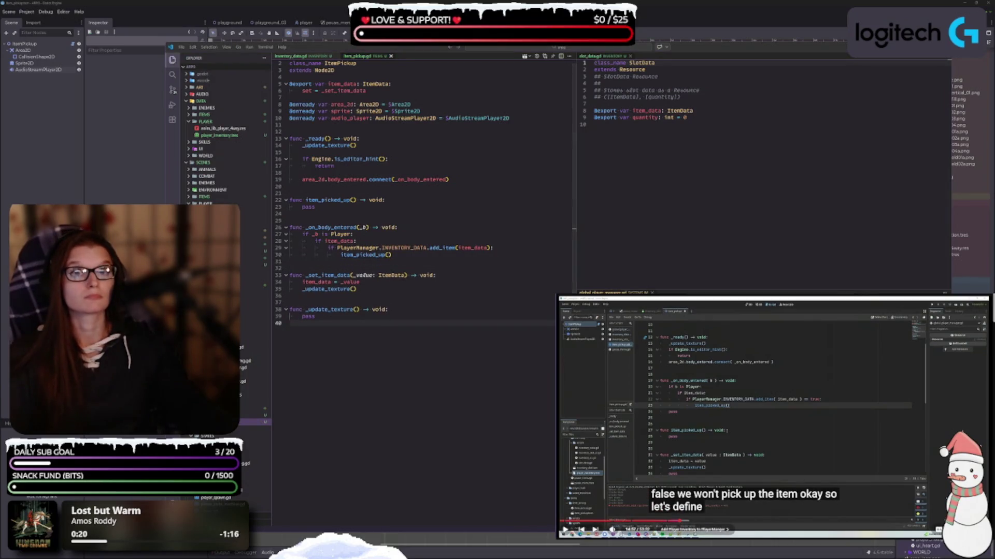
pyautogui.press('XF86AudioPlay')
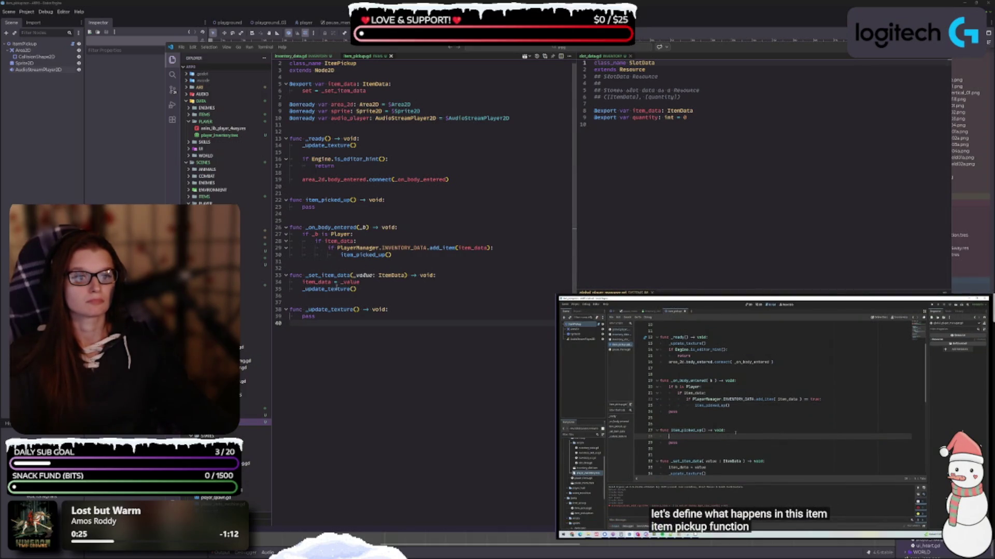
# Start item_picked_up with area_2d.body_entered.disconnect(_on_body_entered).
pyautogui.doubleClick(308, 207)
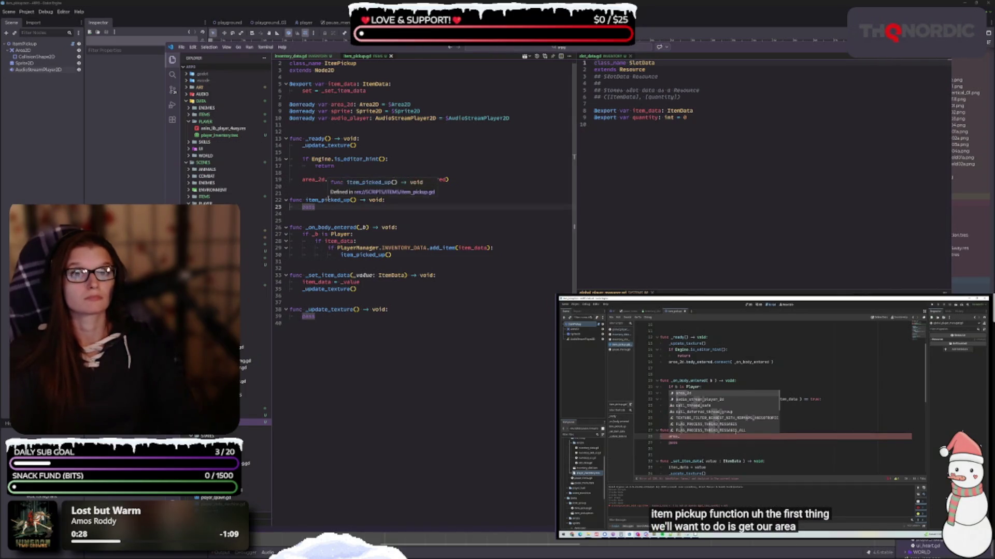
pyautogui.hotkey('ctrl', 'shift', 'Return')
pyautogui.write('area')
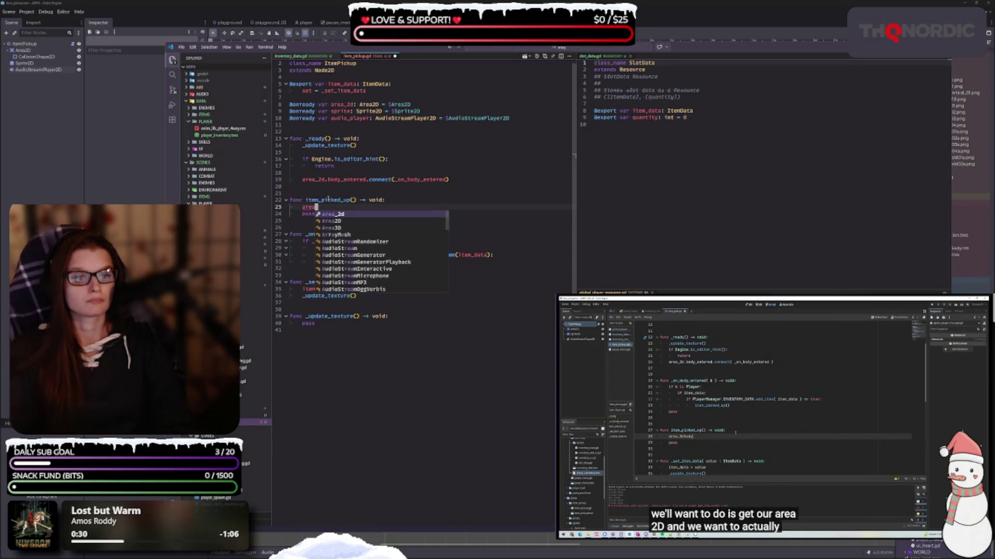
pyautogui.press('Return')
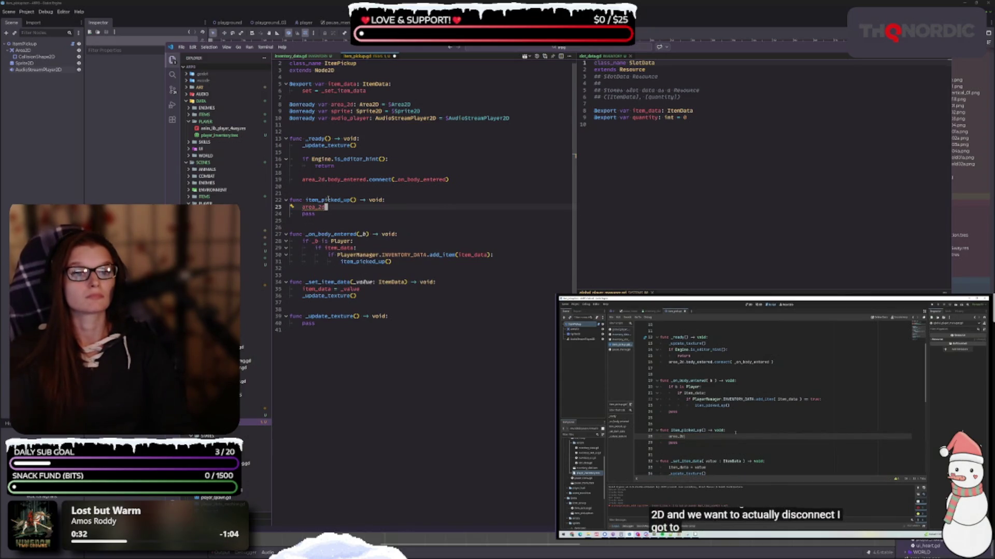
pyautogui.write('.')
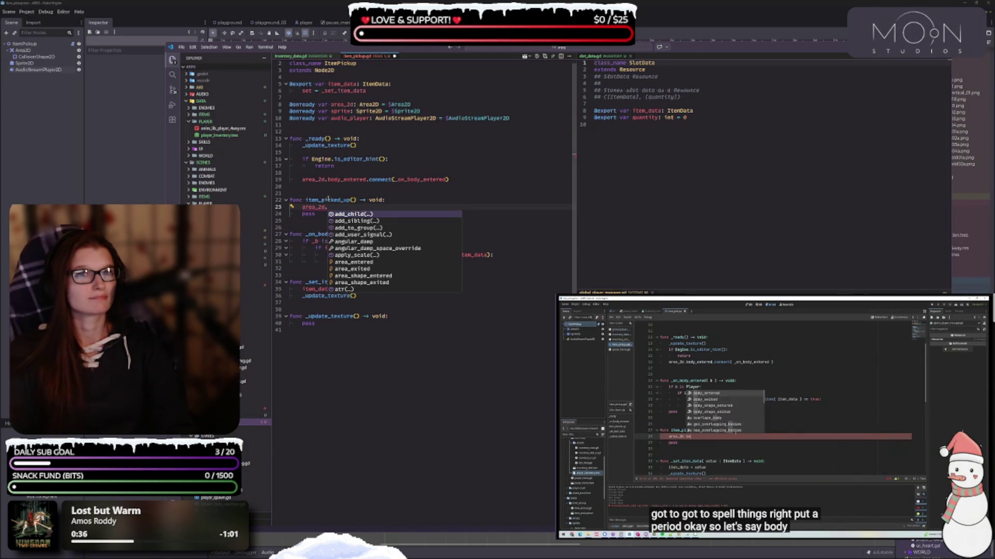
pyautogui.write('body_entered.')
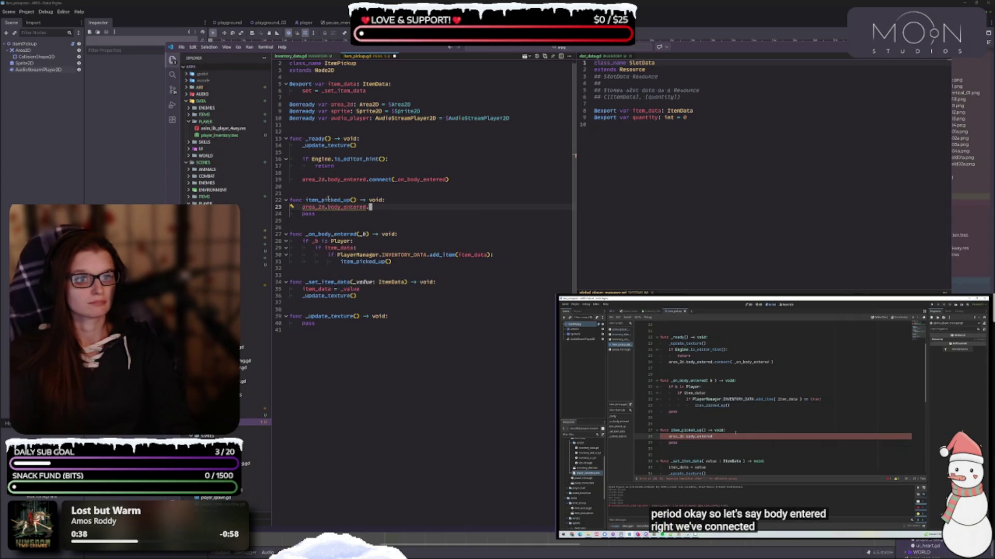
pyautogui.write('disconnect')
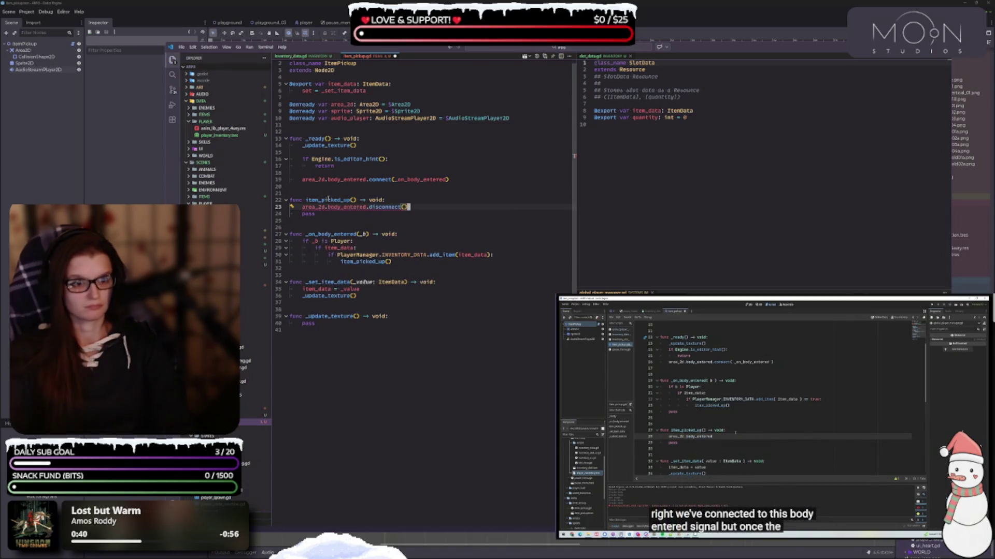
pyautogui.write('(')
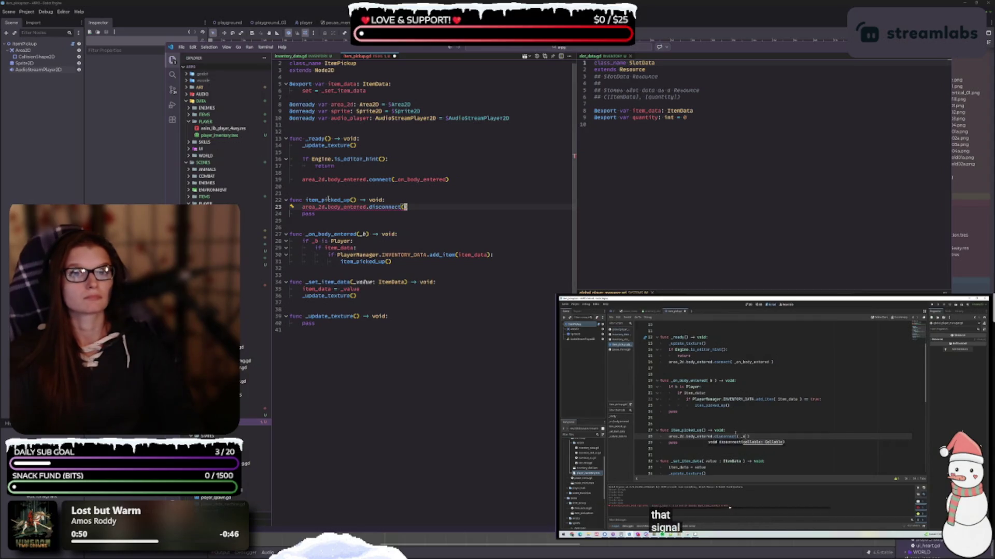
pyautogui.write('_')
pyautogui.write('on_b')
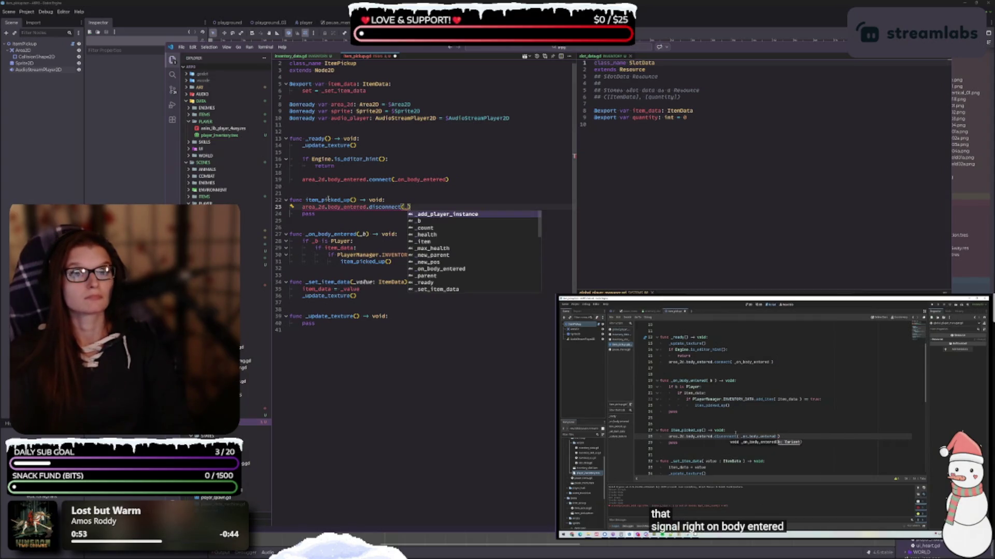
pyautogui.press('Return')
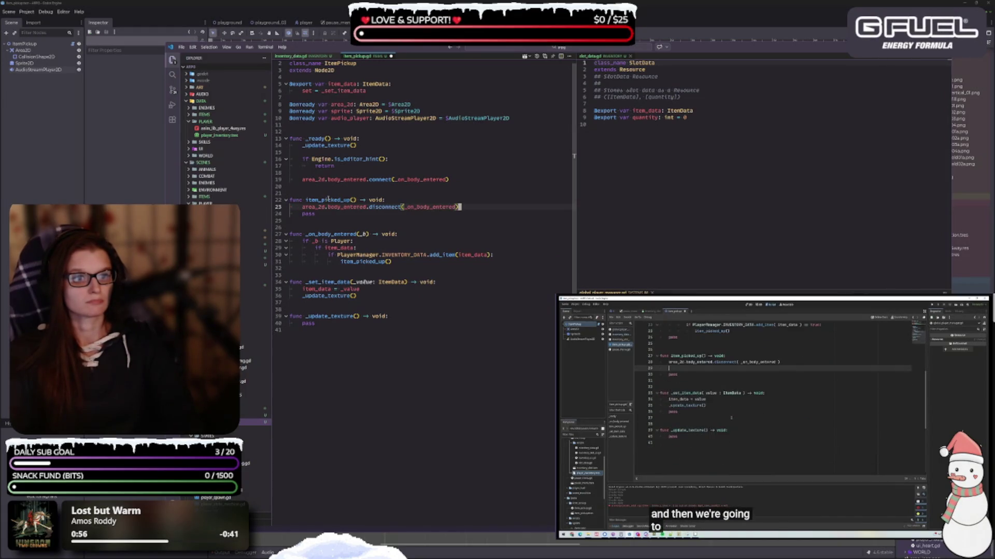
# Replace the pass placeholder with audio_player.play() and save.
pyautogui.press('Down')
pyautogui.press('BackSpace')
pyautogui.press('BackSpace')
pyautogui.press('BackSpace')
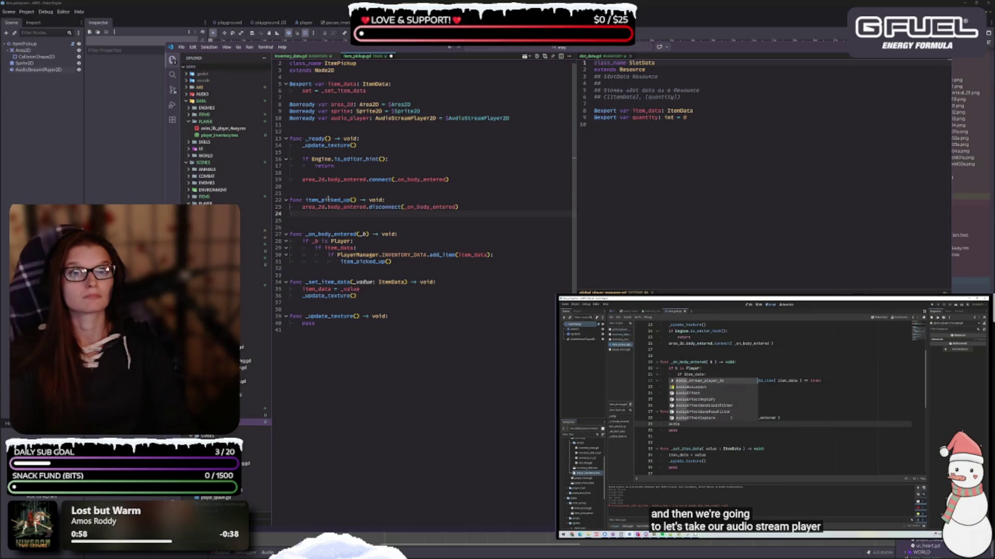
pyautogui.write('audio_')
pyautogui.press('Return')
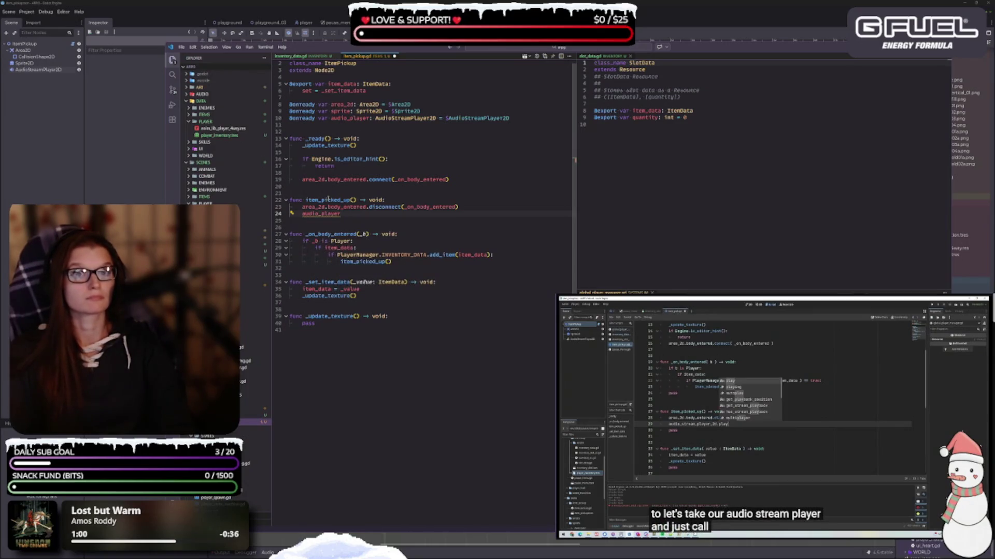
pyautogui.write('.pla')
pyautogui.press('Return')
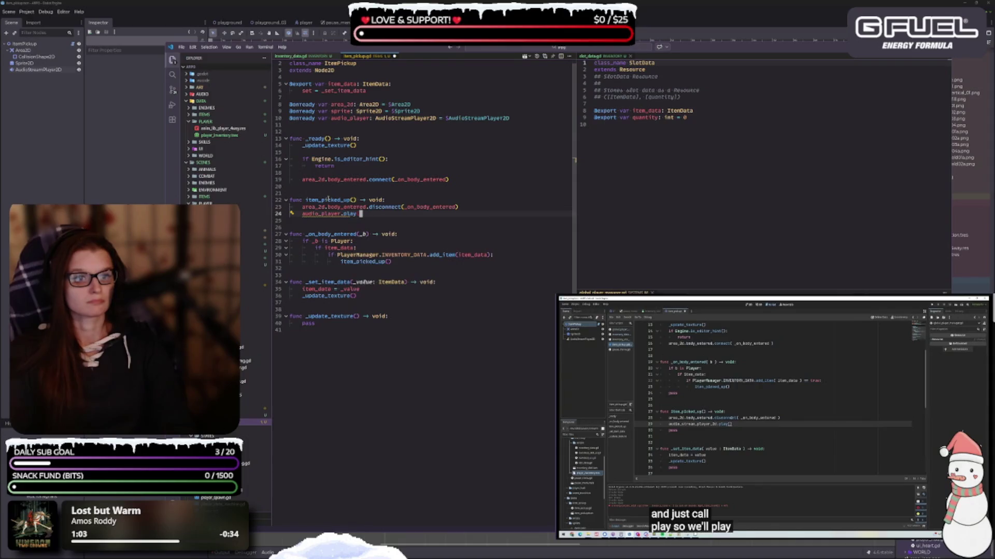
pyautogui.write('()')
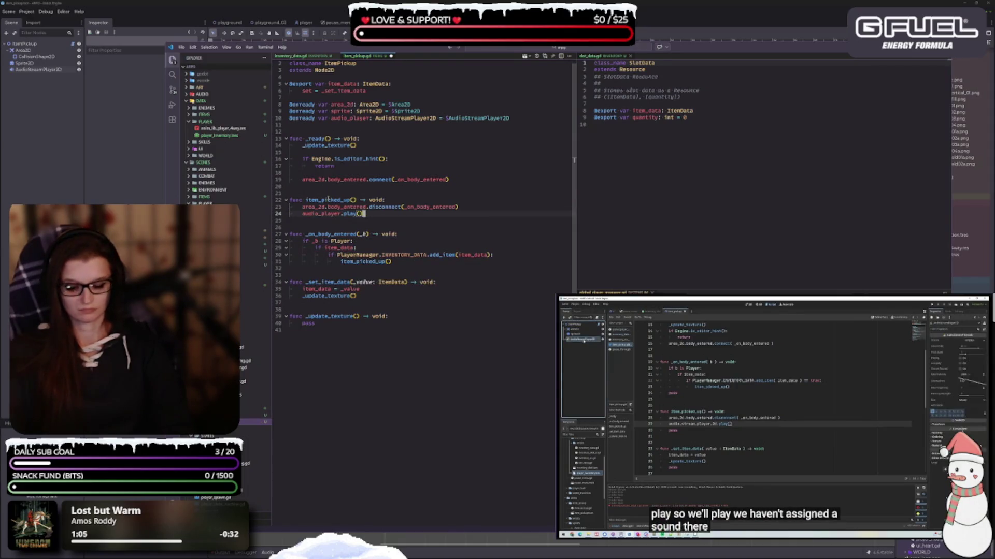
pyautogui.hotkey('ctrl', 's')
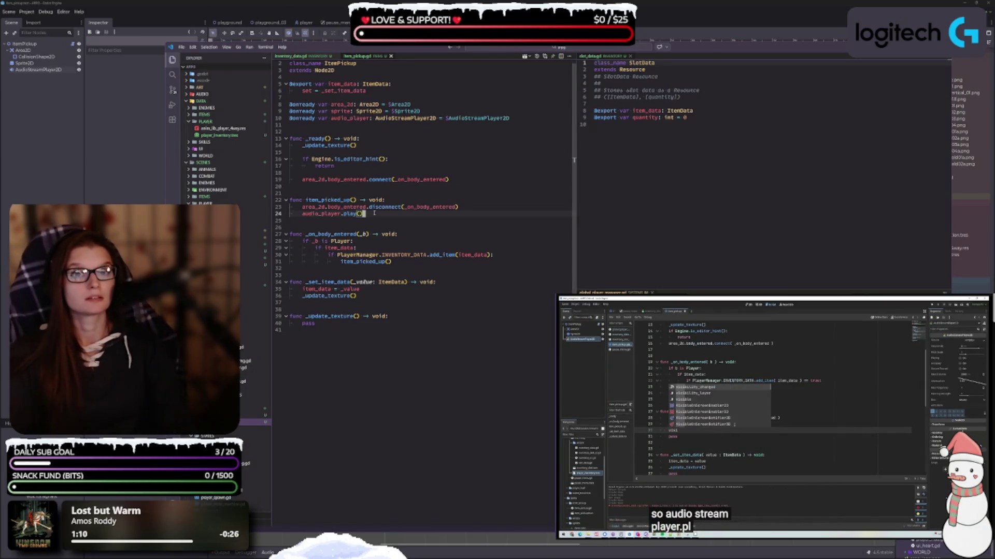
# Hide the pickup with visible = false after the play call and save.
pyautogui.press('Return')
pyautogui.write('visi')
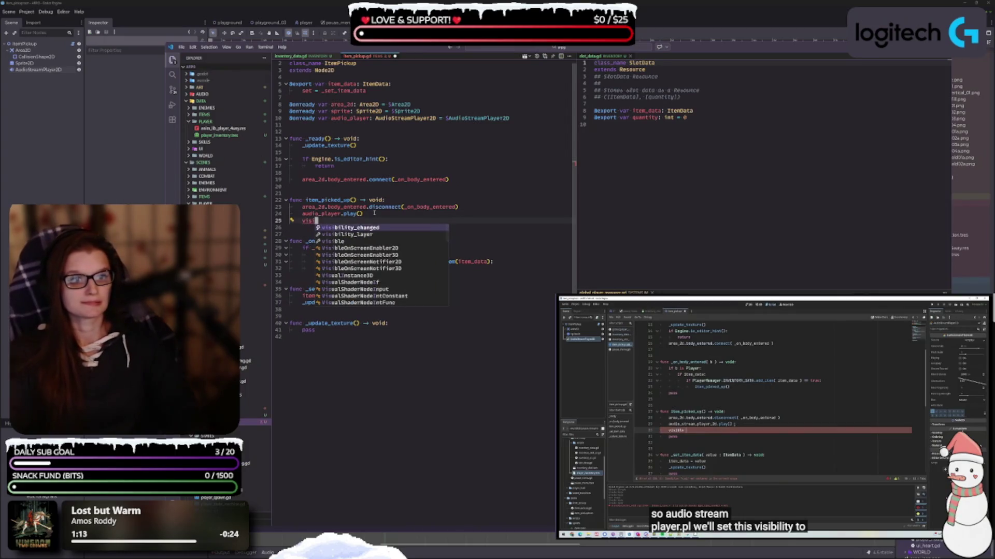
pyautogui.write('ble')
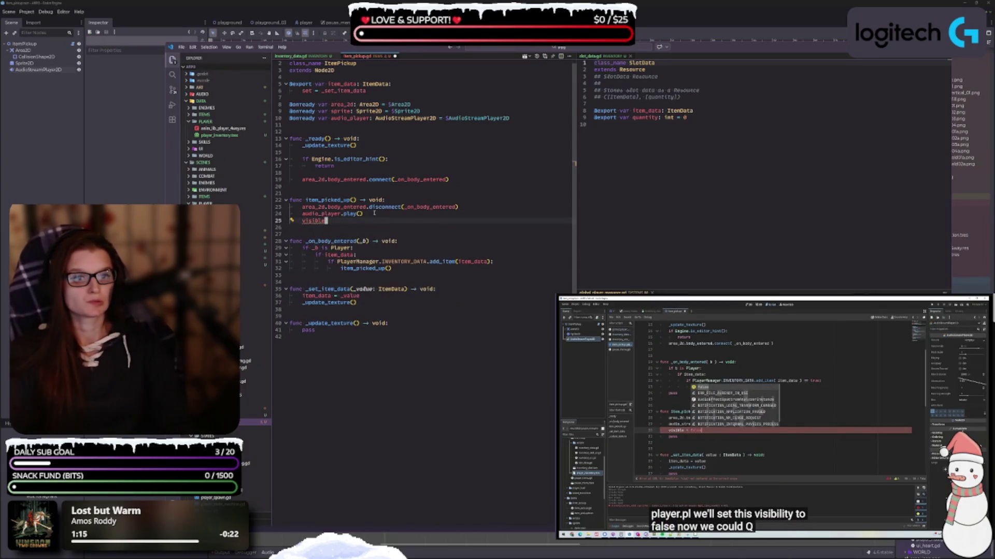
pyautogui.write(' = false')
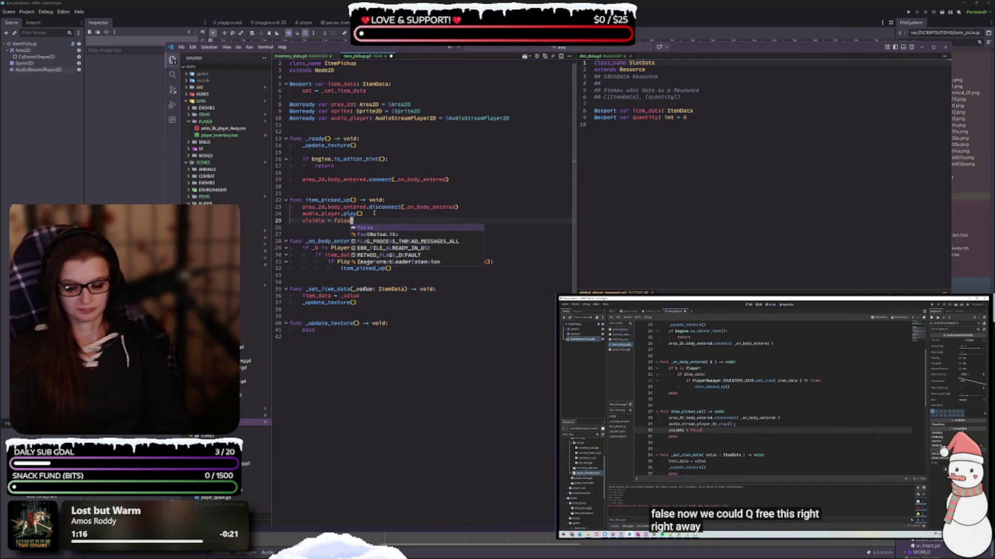
pyautogui.hotkey('ctrl', 's')
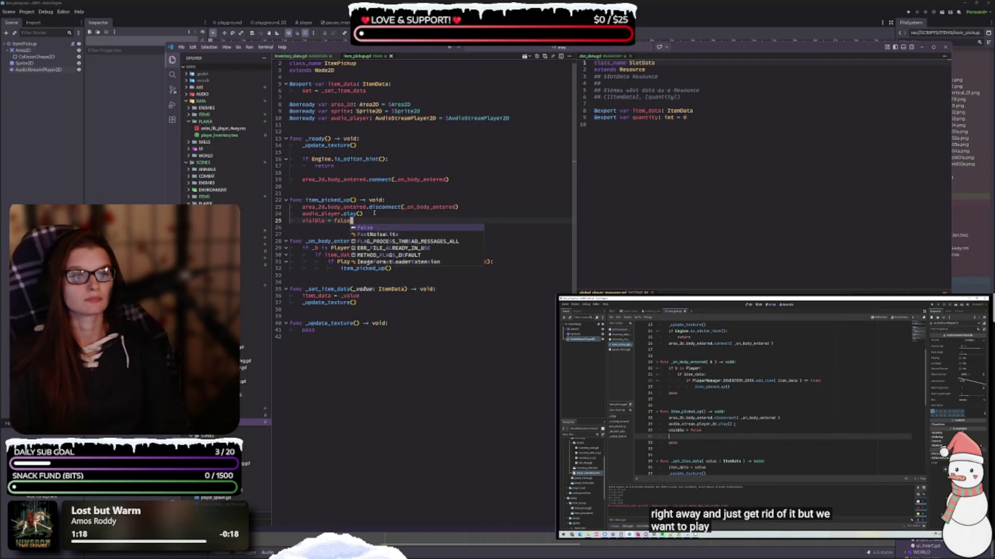
pyautogui.press('Escape')
pyautogui.press('Return')
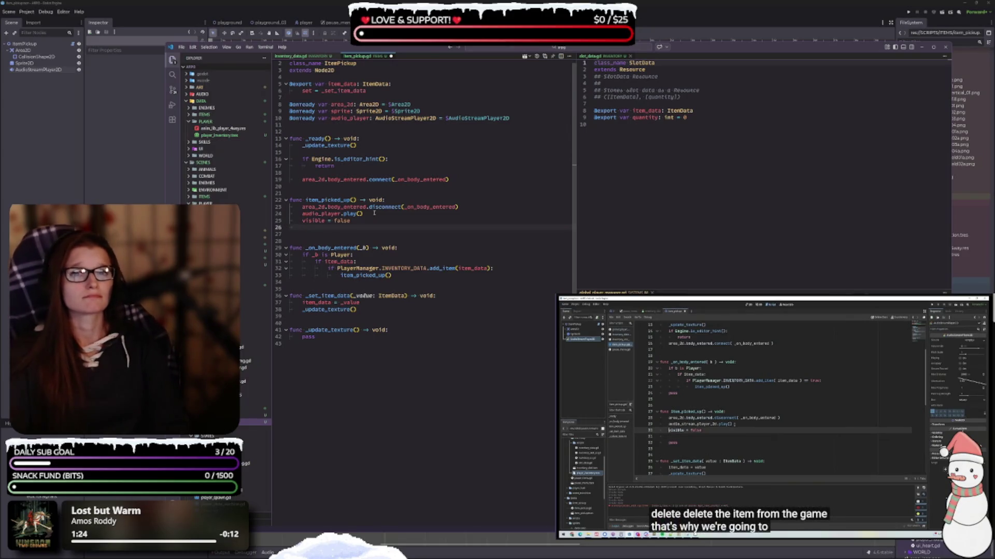
# Add 'await audio_player.finished' followed by queue_free() to end item_picked_up.
pyautogui.write('await')
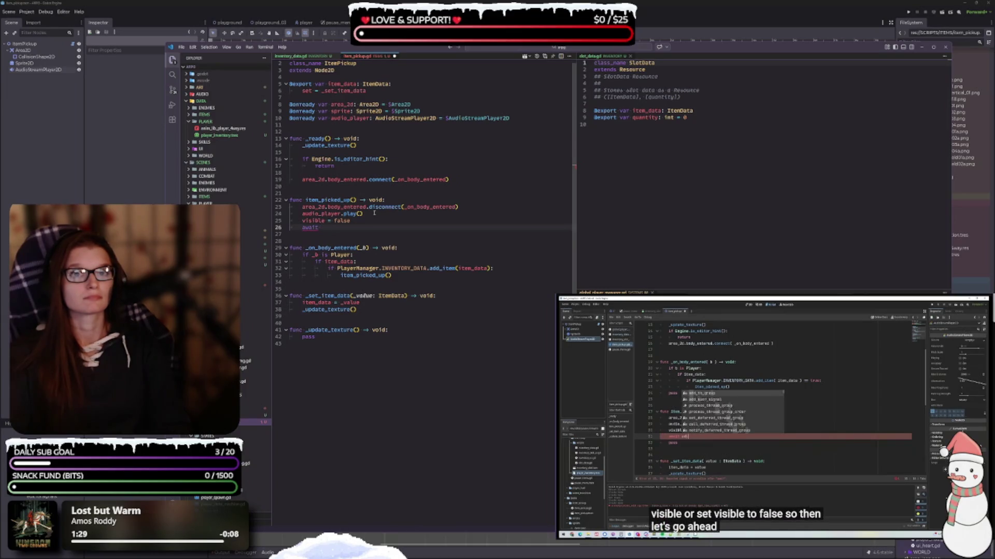
pyautogui.write(' audio')
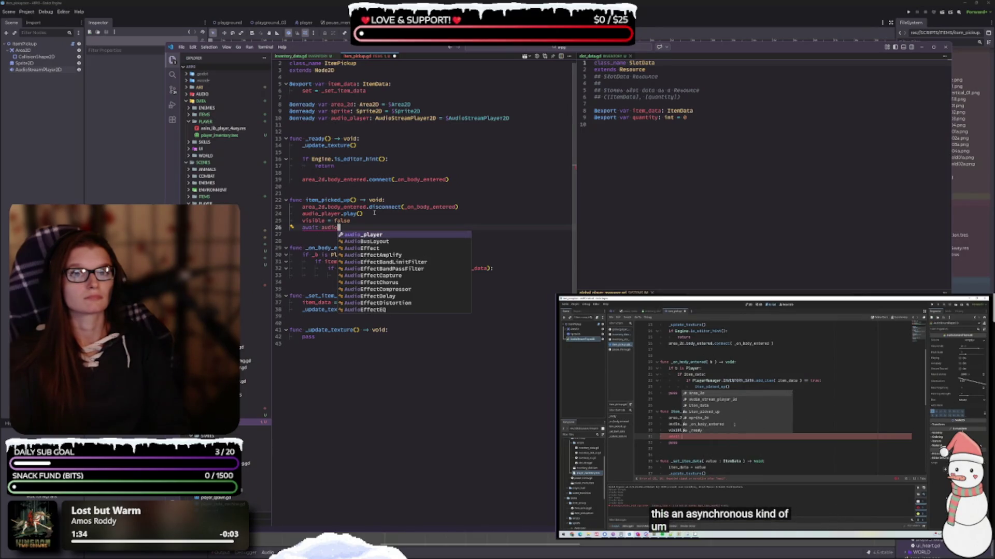
pyautogui.press('BackSpace')
pyautogui.press('BackSpace')
pyautogui.press('BackSpace')
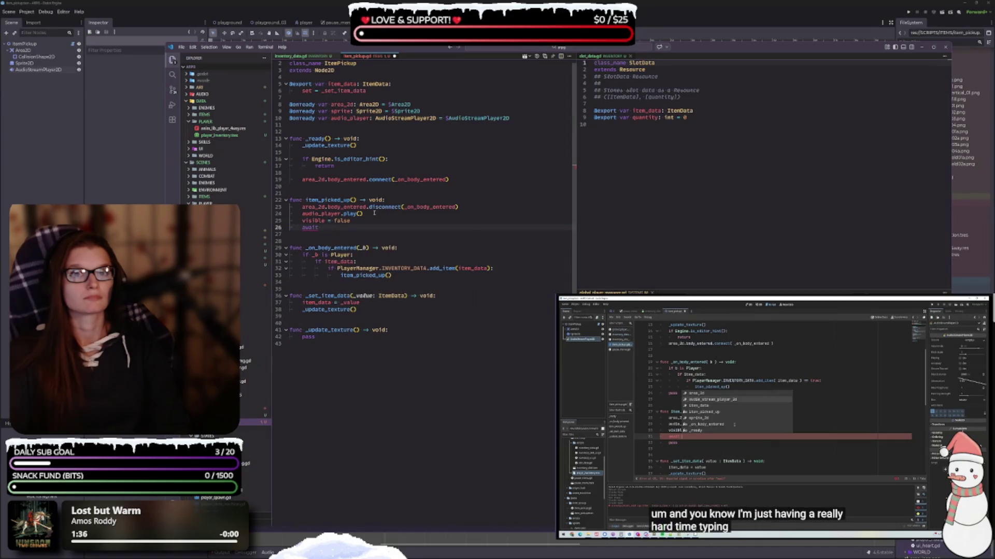
pyautogui.write('audio_player')
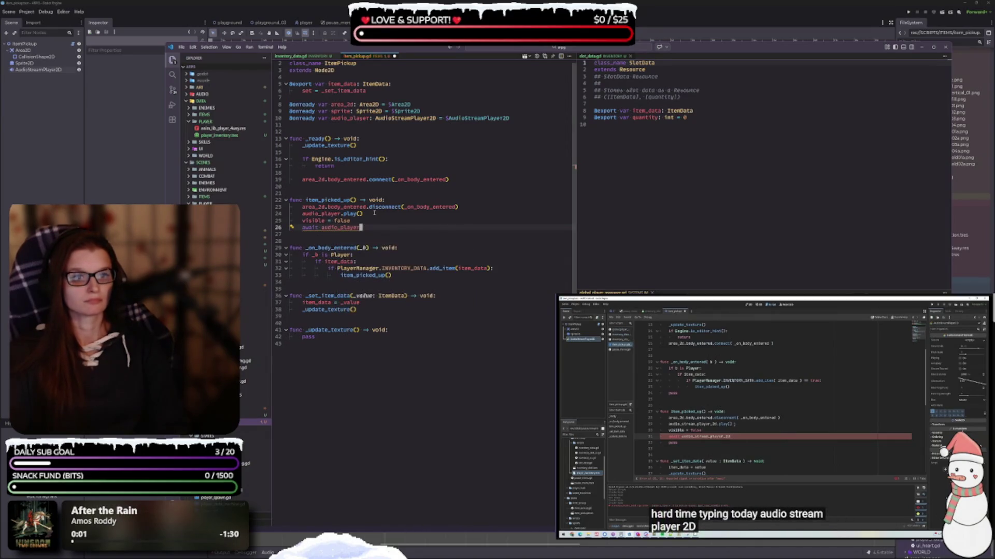
pyautogui.write('.')
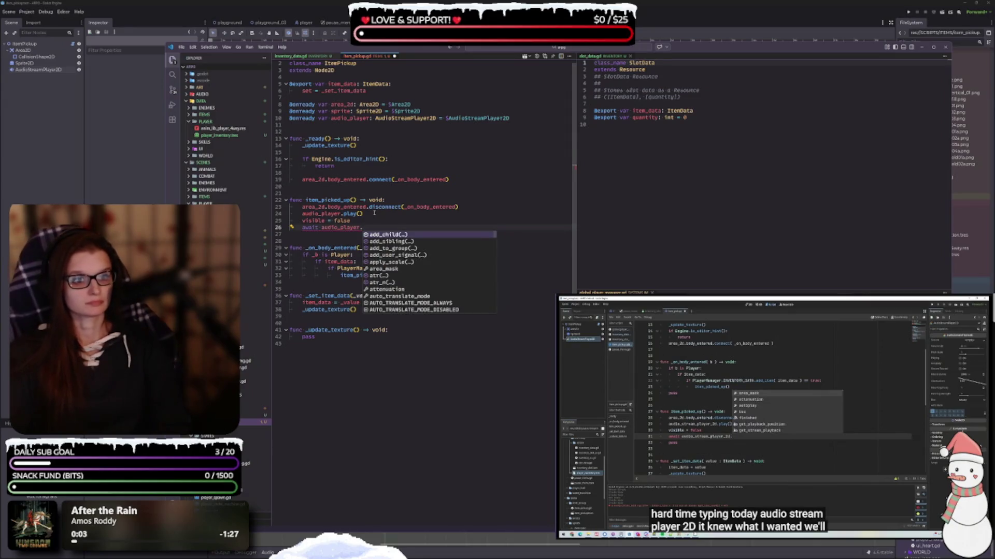
pyautogui.write('fi')
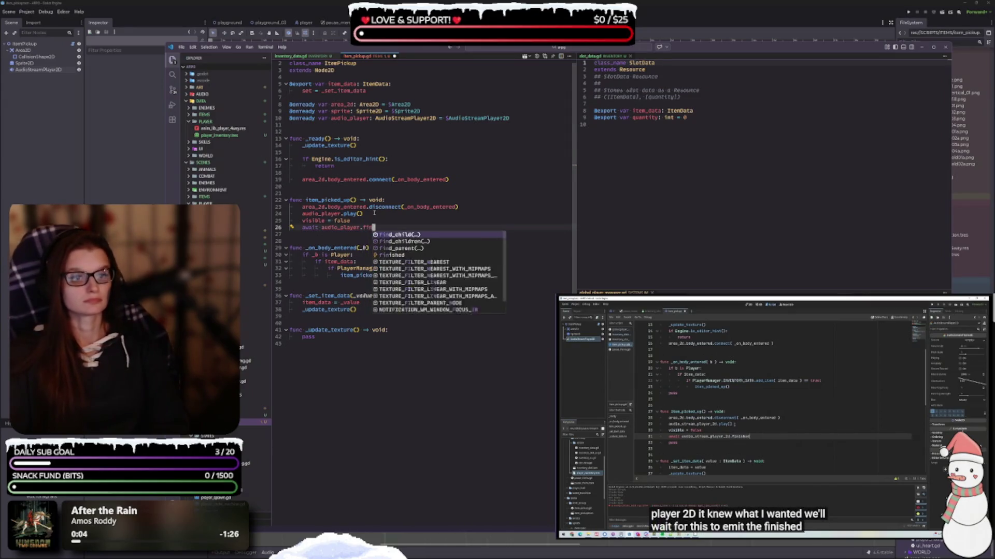
pyautogui.write('nished')
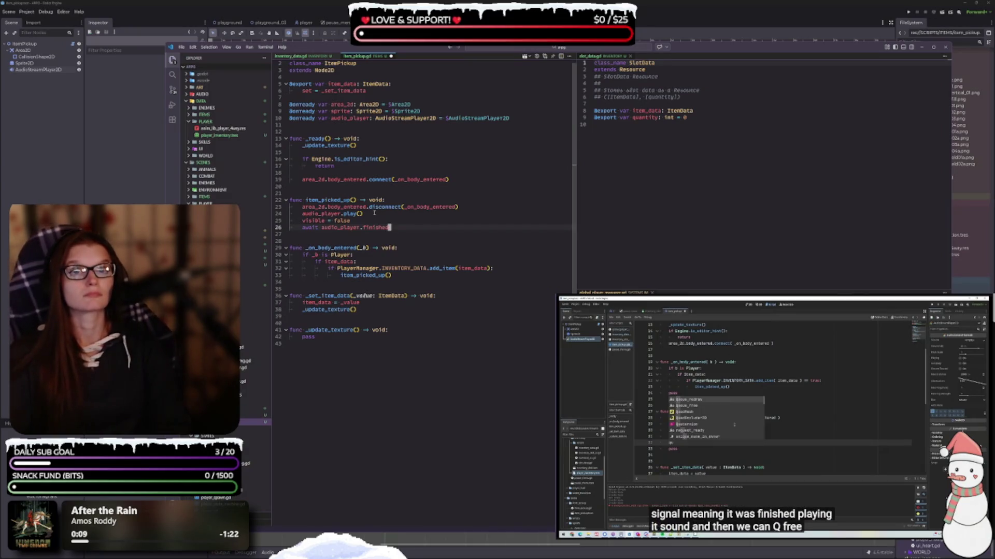
pyautogui.press('Return')
pyautogui.write('que')
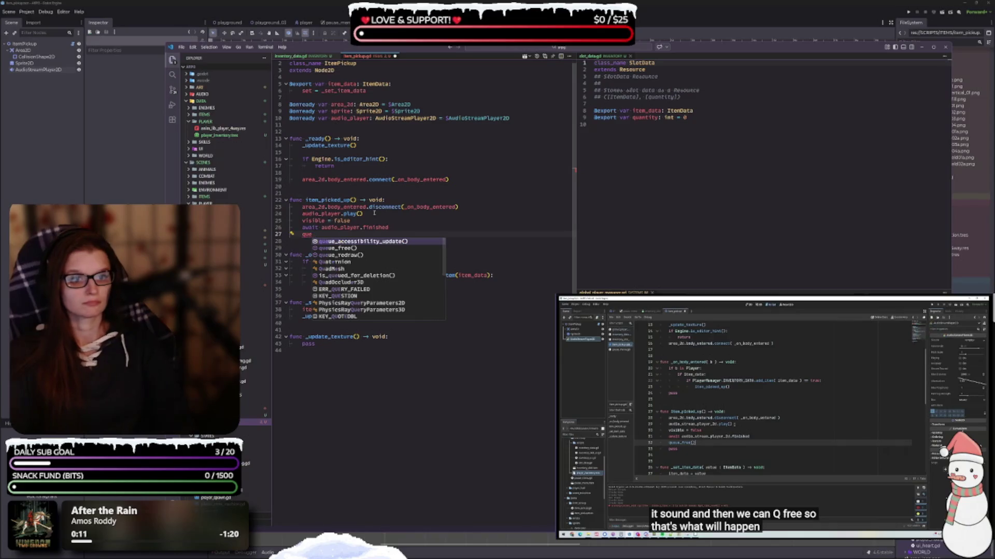
pyautogui.press('Down')
pyautogui.press('Return')
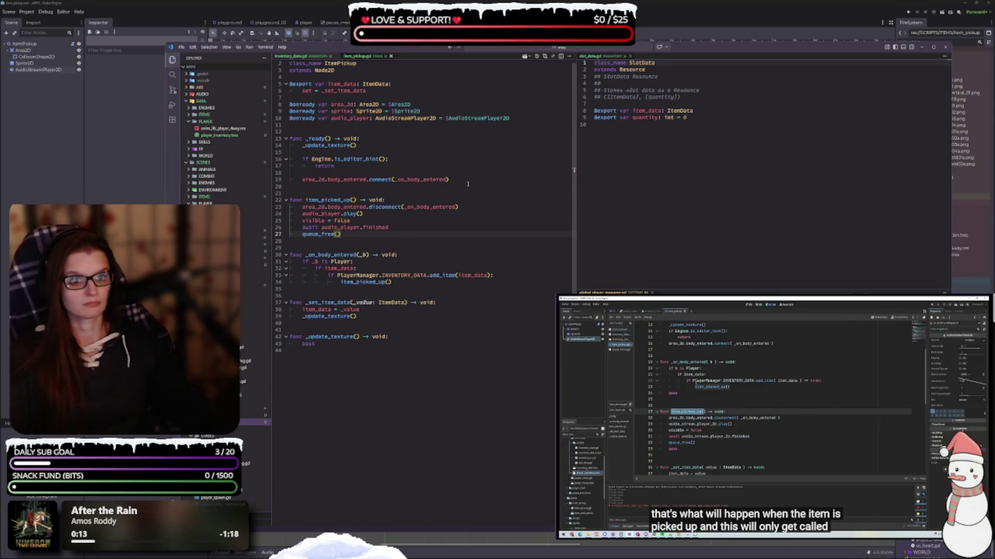
pyautogui.scroll(-1, 408, 259)
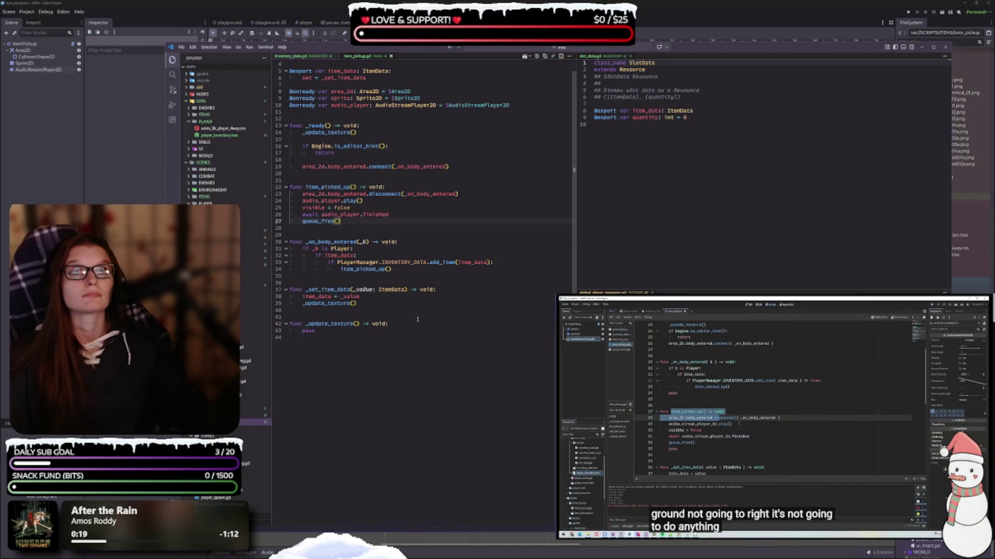
pyautogui.scroll(-1, 398, 309)
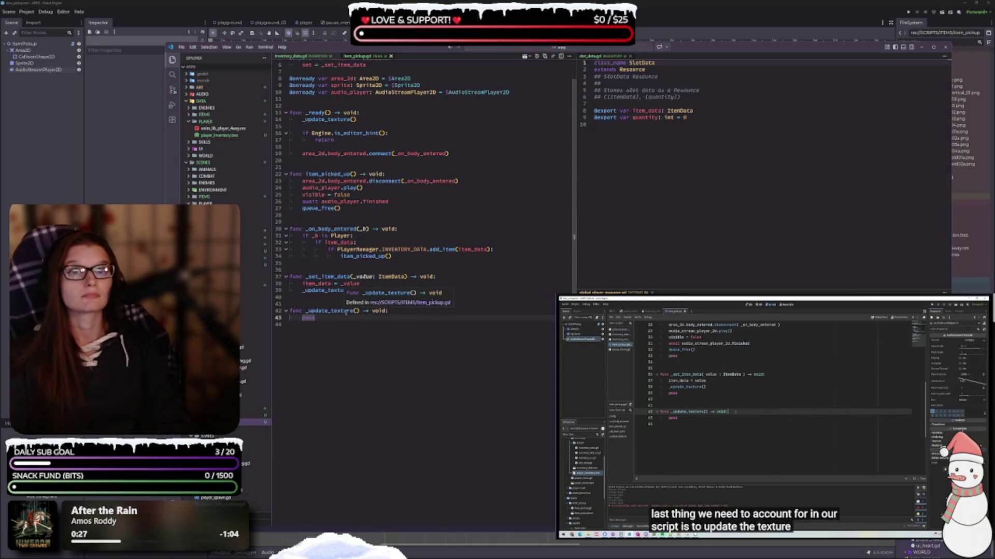
# Replace the placeholder pass in _update_texture with the condition 'if item_data and sprite:'.
pyautogui.press('Home')
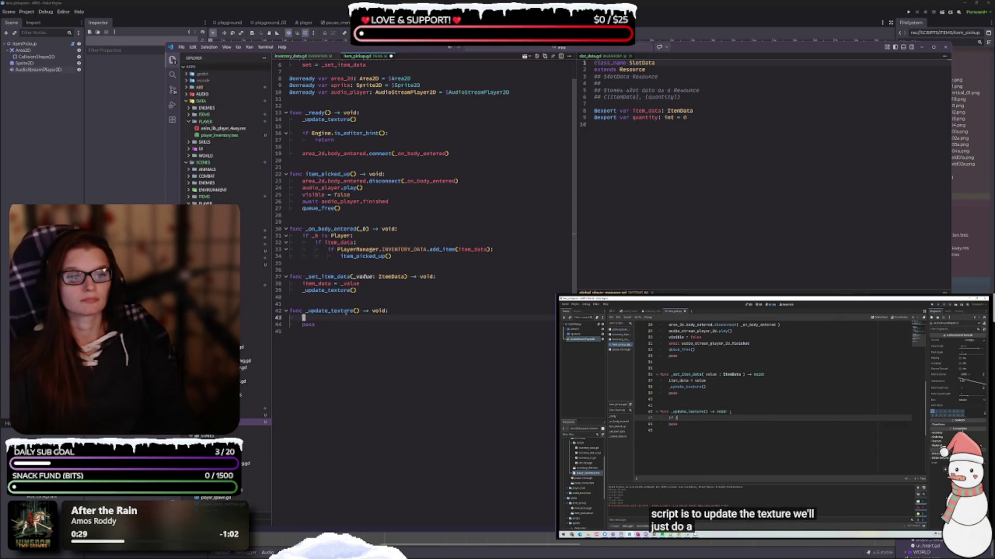
pyautogui.write('if')
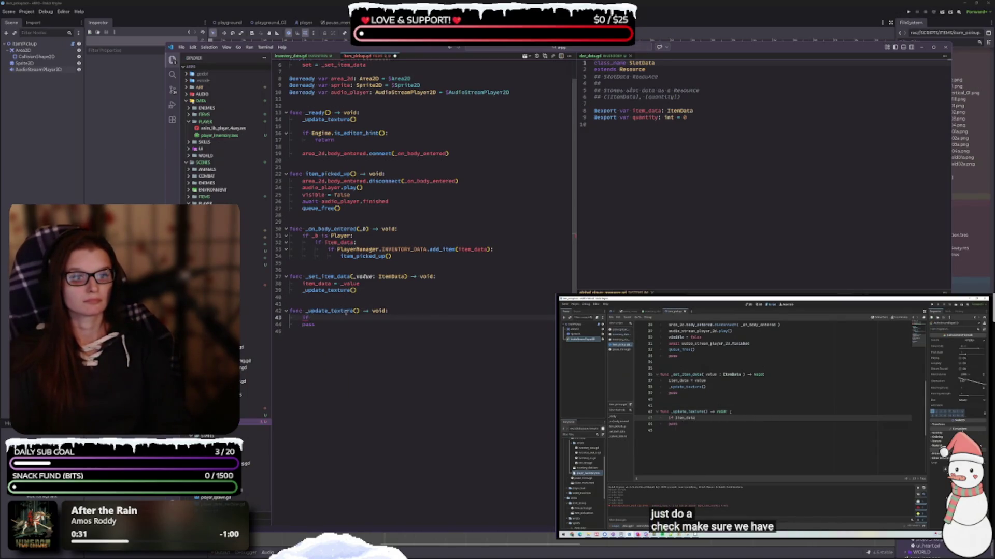
pyautogui.write(' item')
pyautogui.press('Tab')
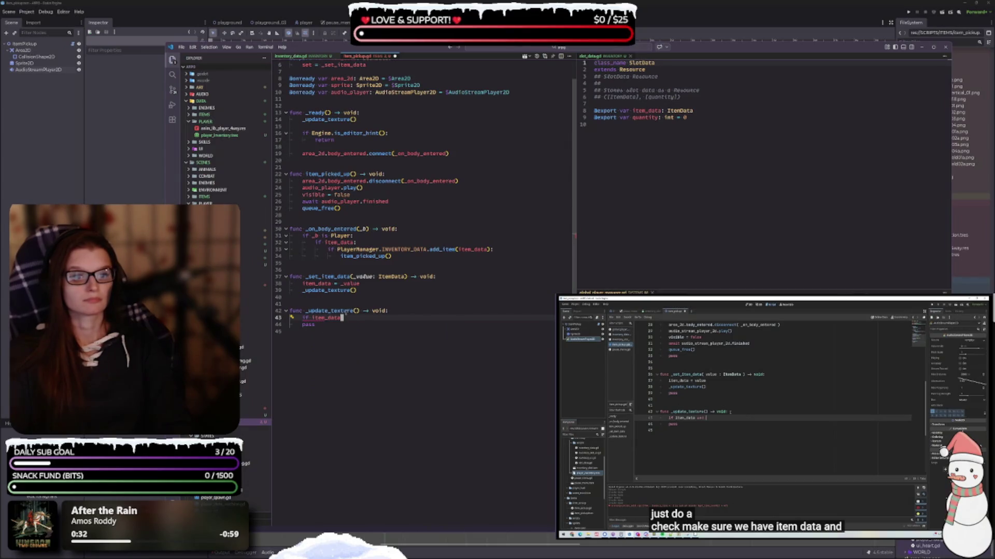
pyautogui.write(' and')
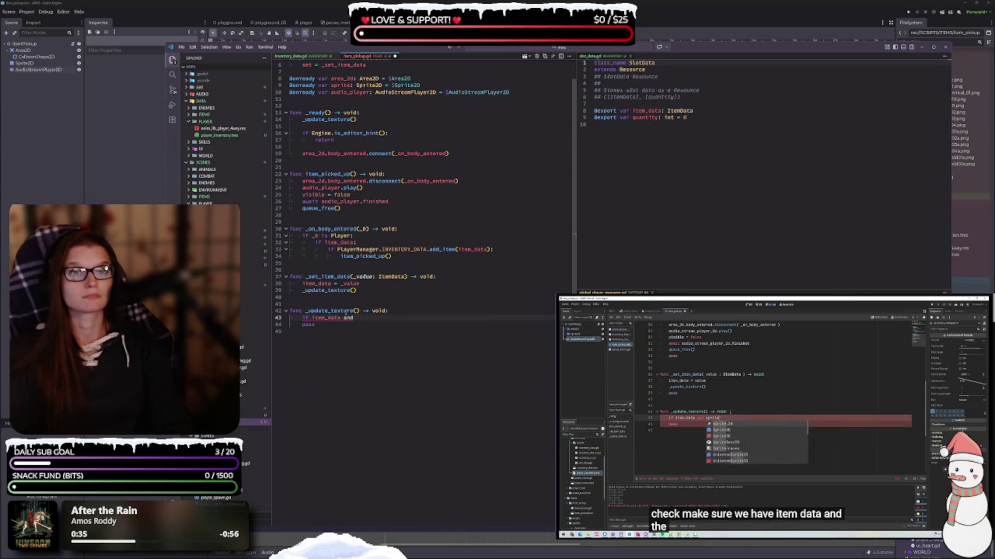
pyautogui.write(' spr')
pyautogui.press('Tab')
pyautogui.write(':')
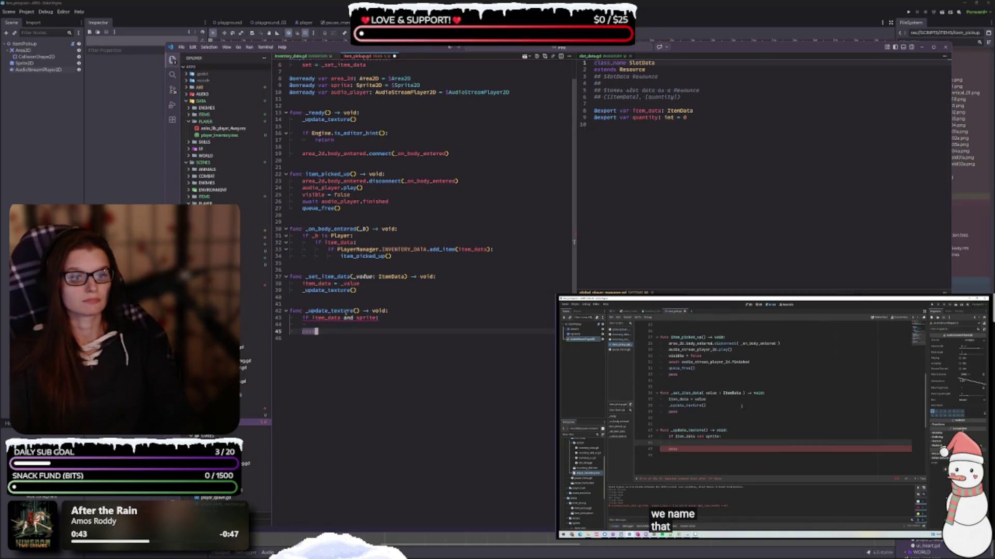
pyautogui.press('Down')
pyautogui.press('BackSpace')
pyautogui.press('BackSpace')
pyautogui.press('Up')
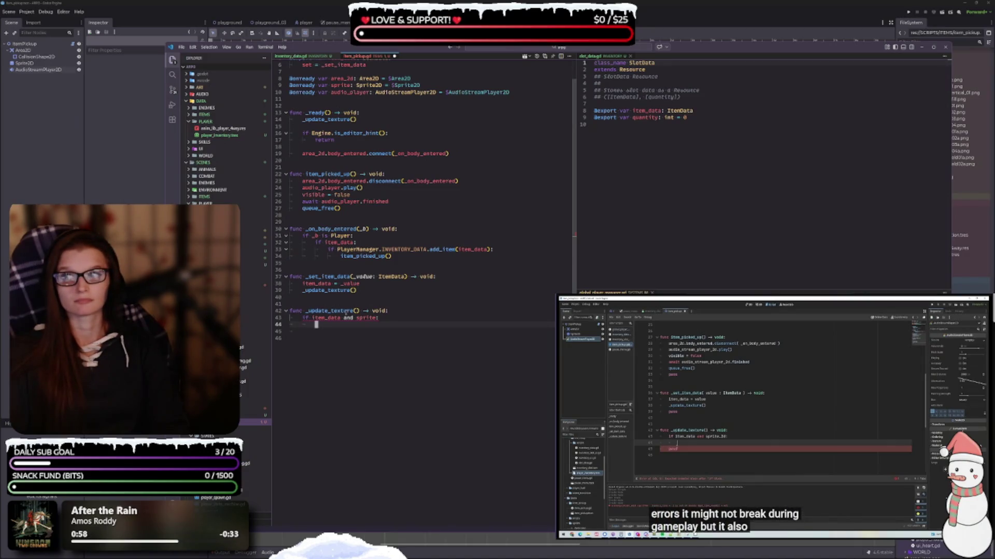
# Add 'sprite.texture = item_data.texture' under that condition and save item_pickup.gd.
pyautogui.write('sprite')
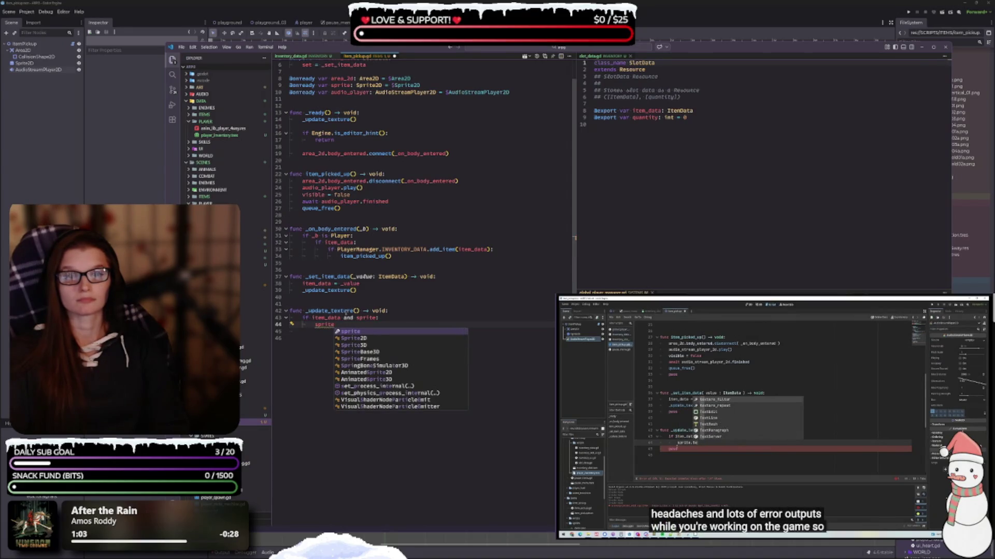
pyautogui.write('.')
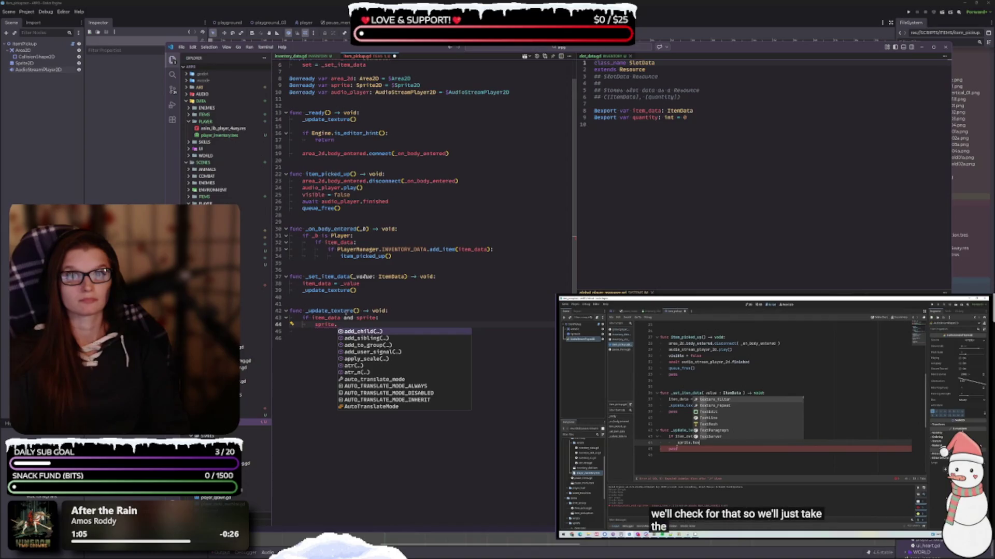
pyautogui.write('tex')
pyautogui.press('Return')
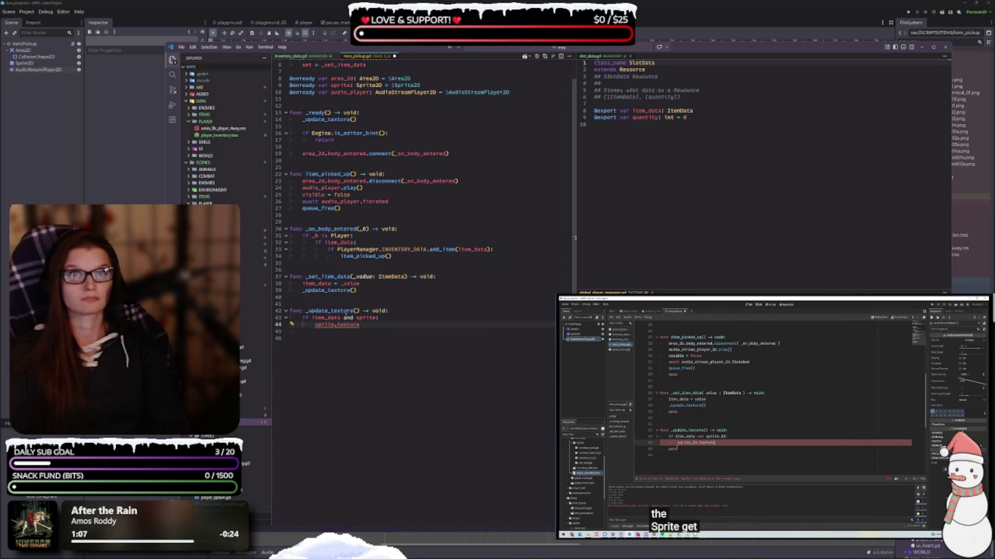
pyautogui.write('= ')
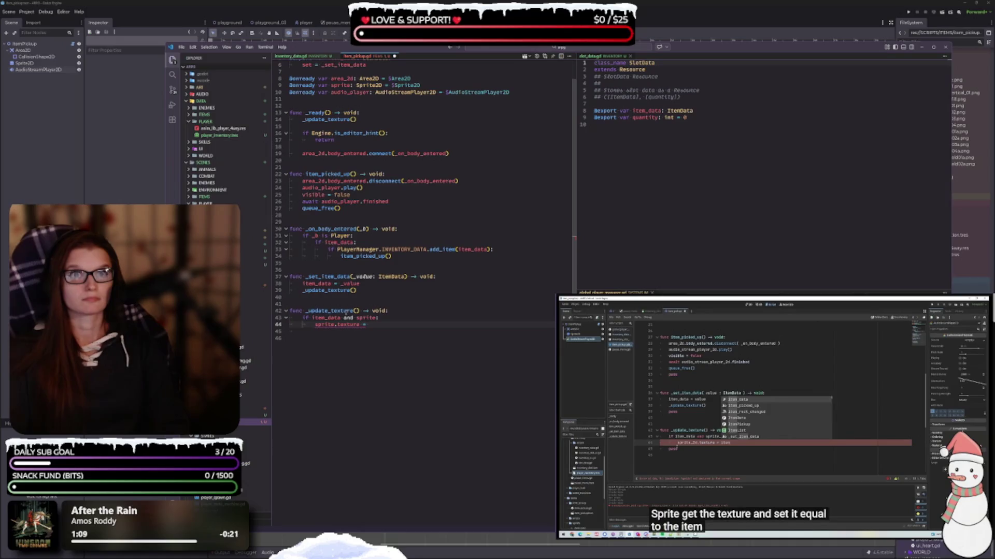
pyautogui.write('item_data.')
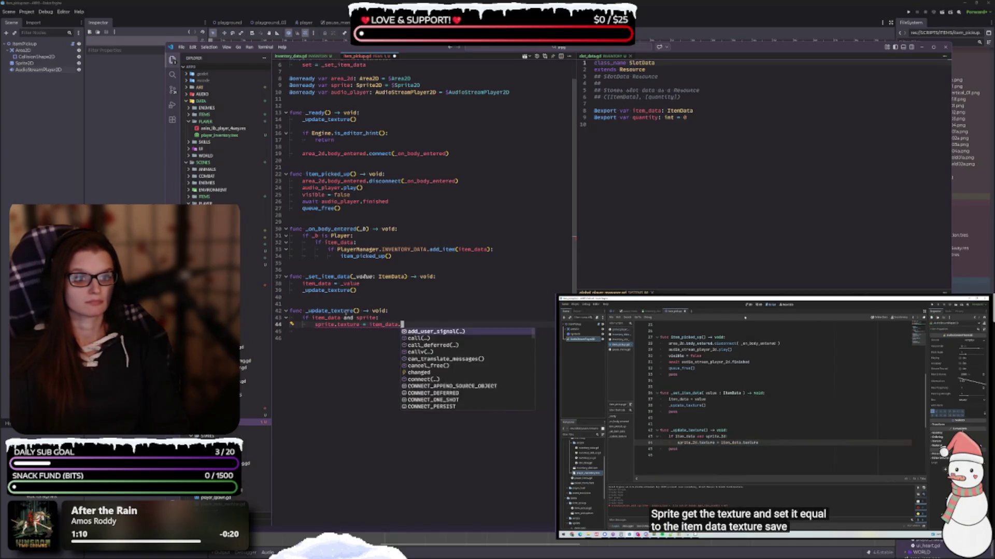
pyautogui.write('tex')
pyautogui.press('Return')
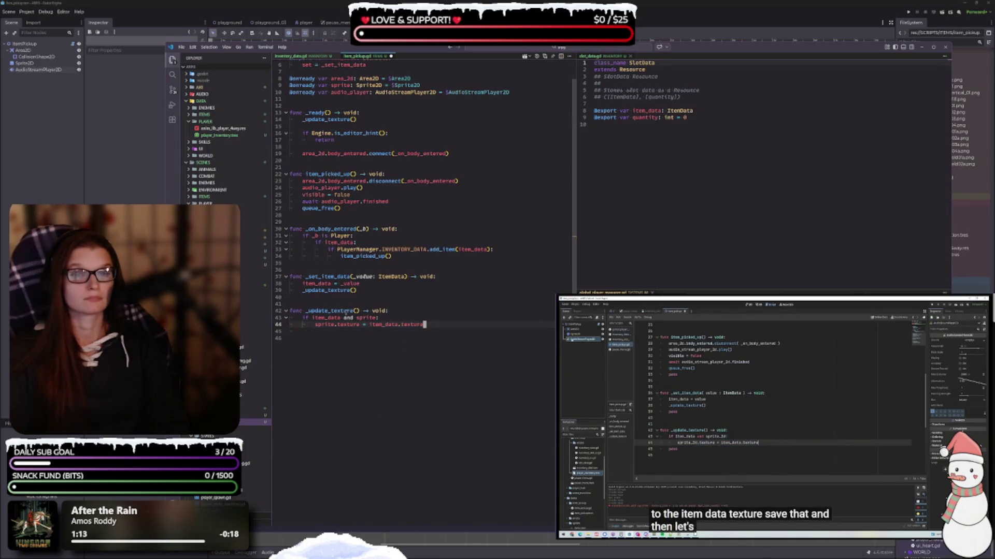
pyautogui.hotkey('ctrl', 's')
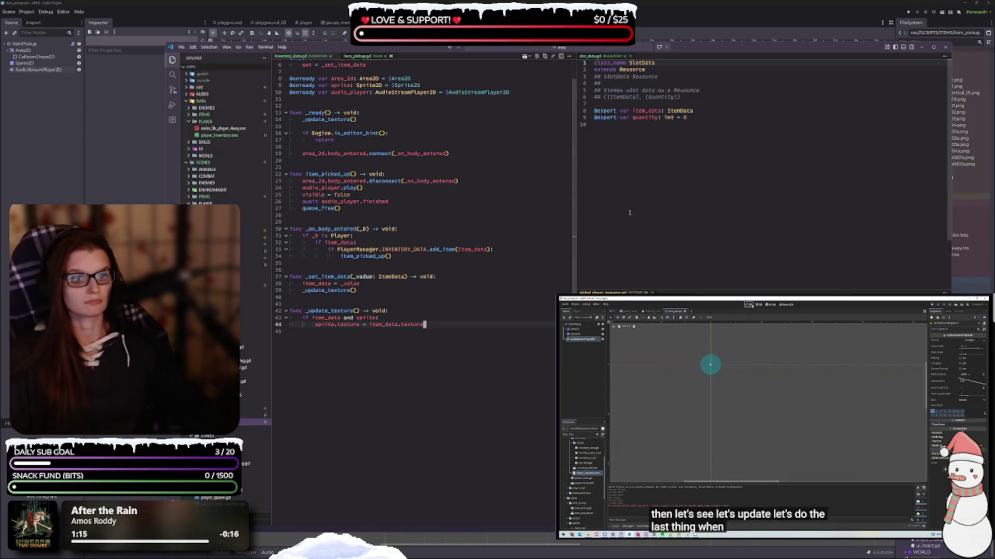
pyautogui.scroll(2, 377, 204)
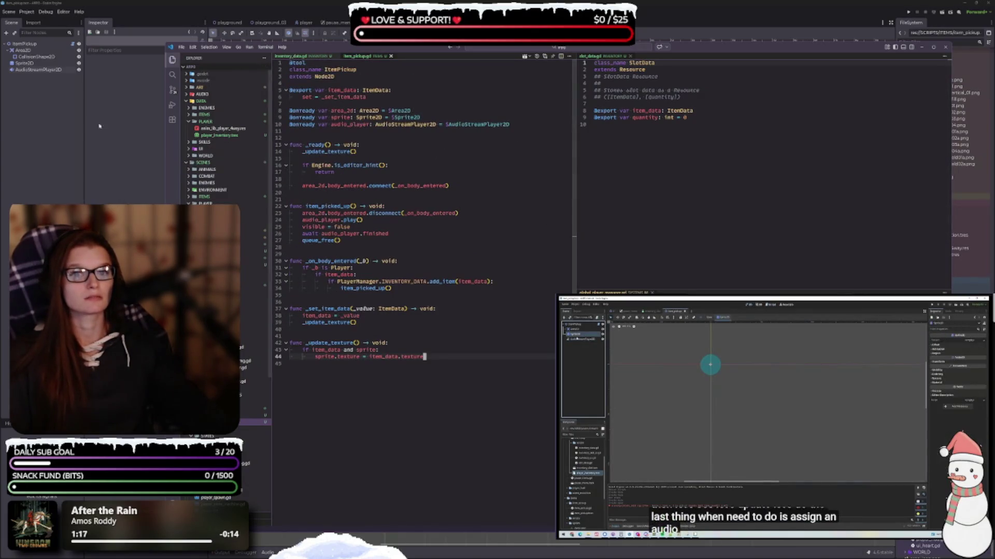
pyautogui.hotkey('alt', 'Tab')
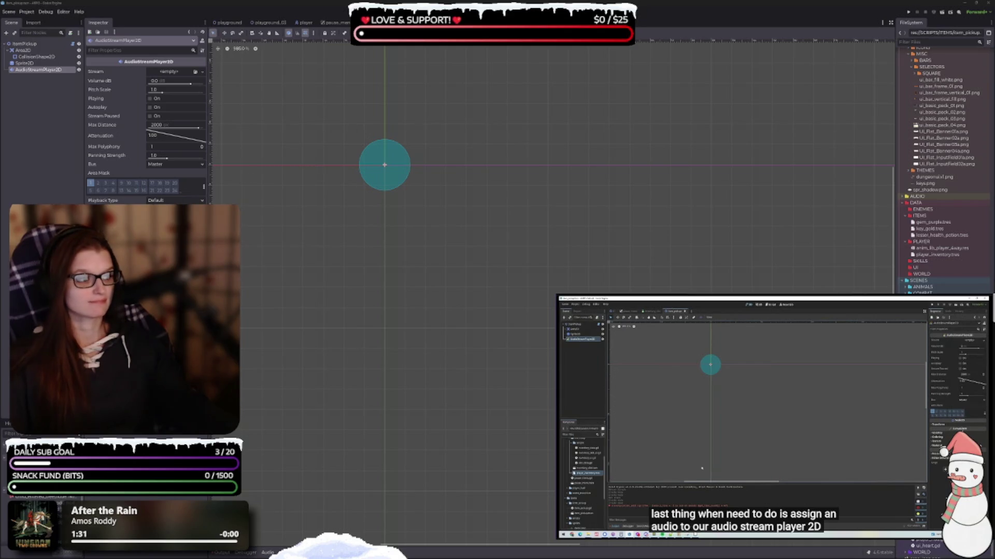
# Widen the FileSystem dock and select sfx_pickup_coin_01.wav in the ACTIONS sound folder.
pyautogui.scroll(5, 955, 288)
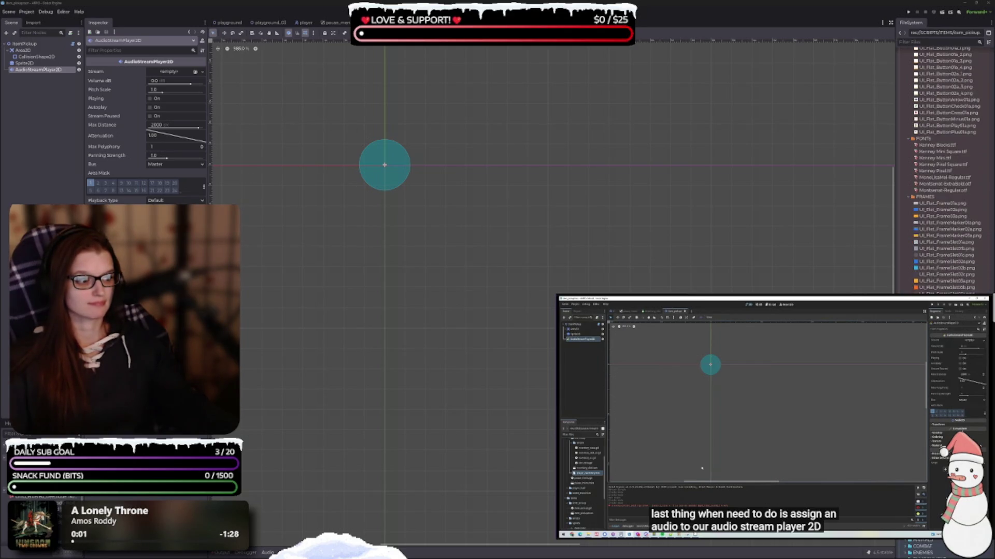
pyautogui.scroll(-5, 932, 207)
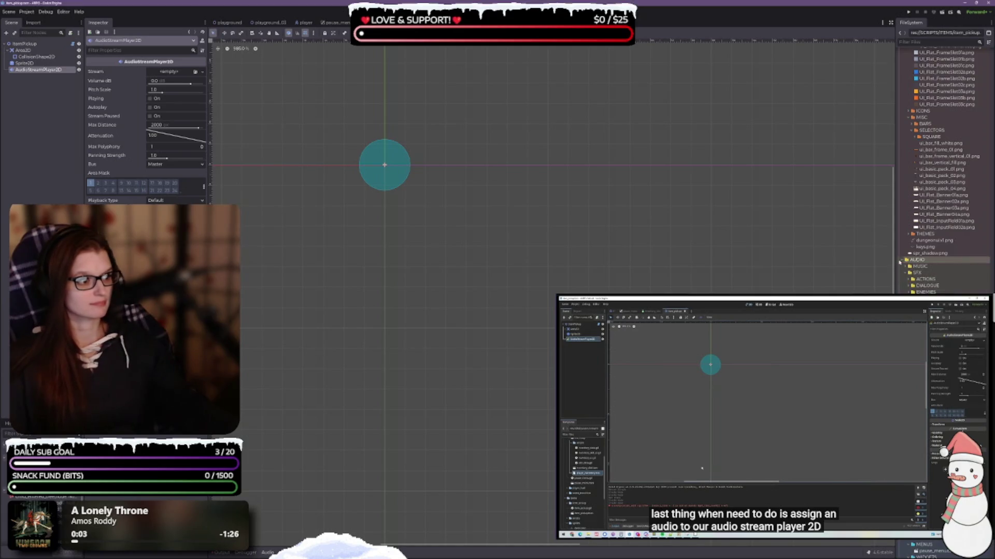
pyautogui.moveTo(897, 260); pyautogui.dragTo(873, 259)
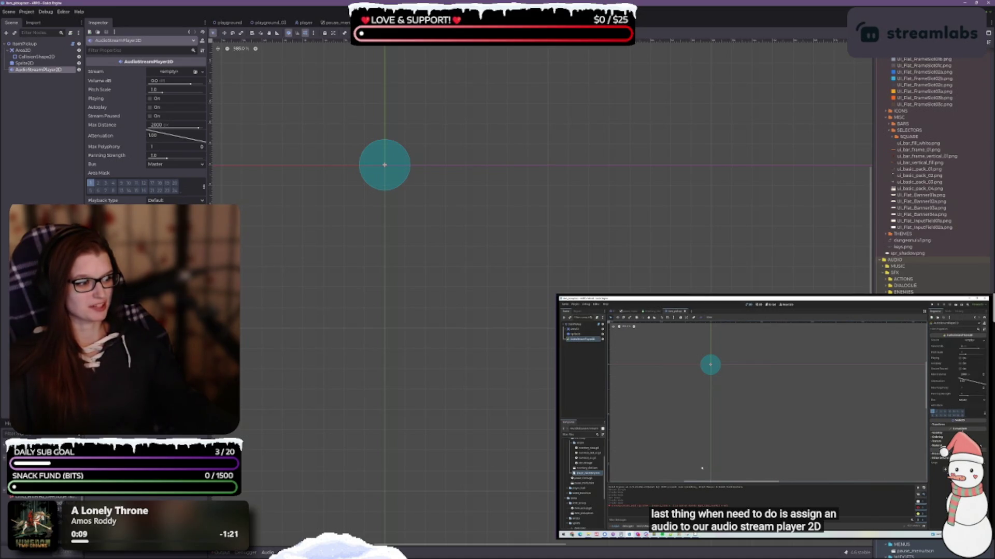
pyautogui.click(888, 279)
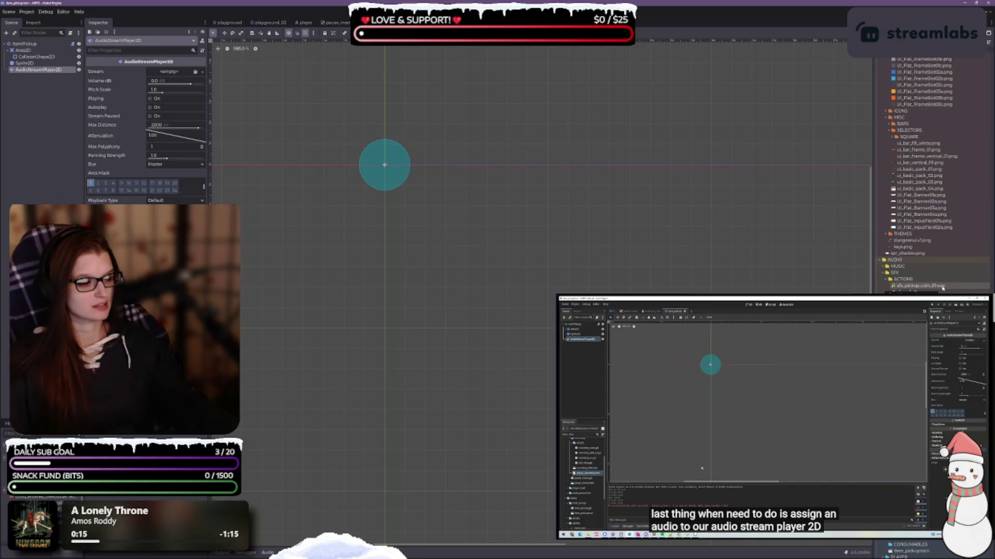
pyautogui.click(942, 286)
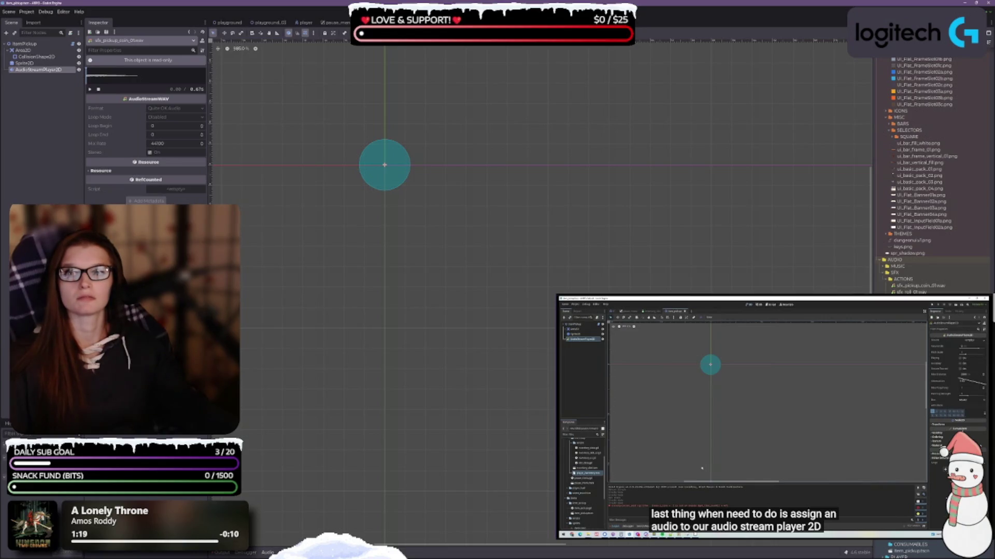
pyautogui.press('F6')
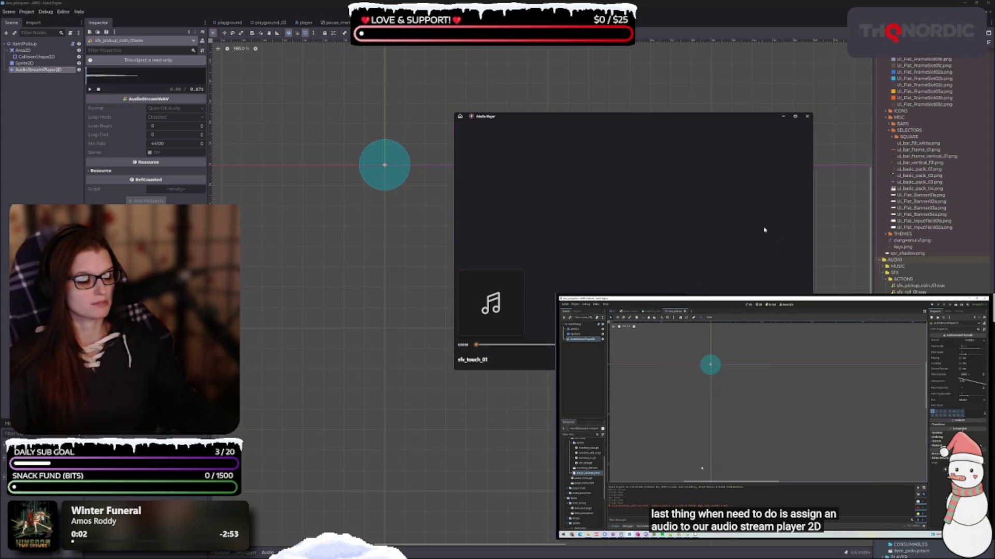
pyautogui.click(807, 116)
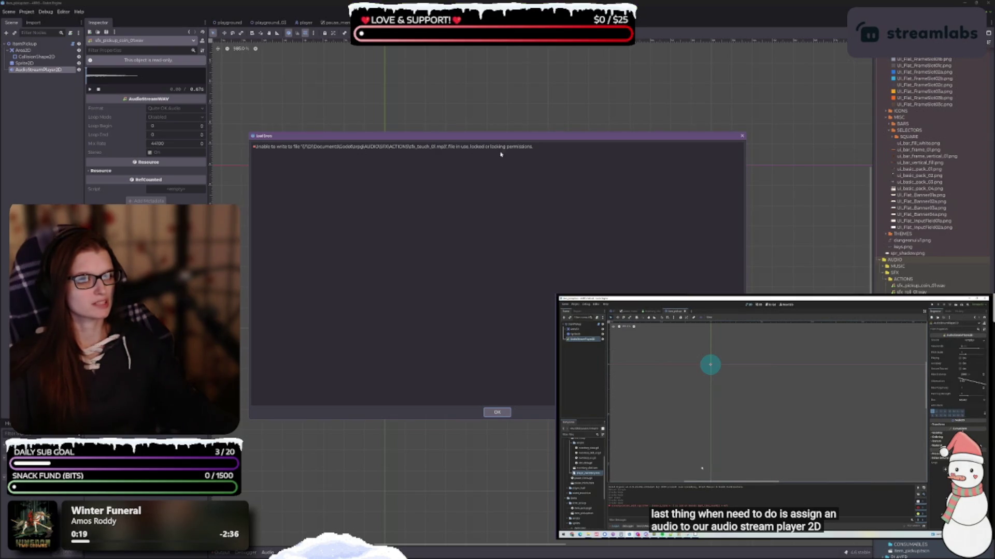
pyautogui.click(497, 412)
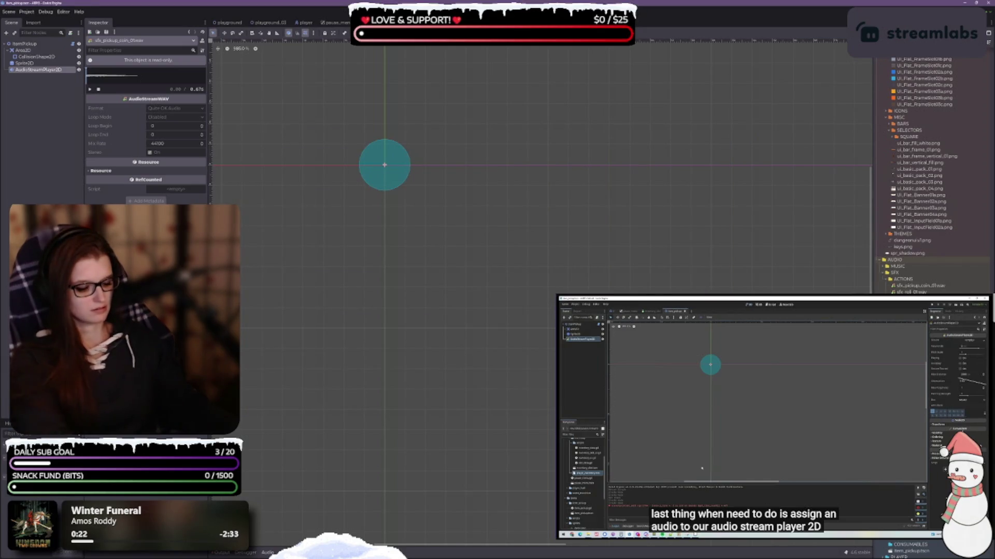
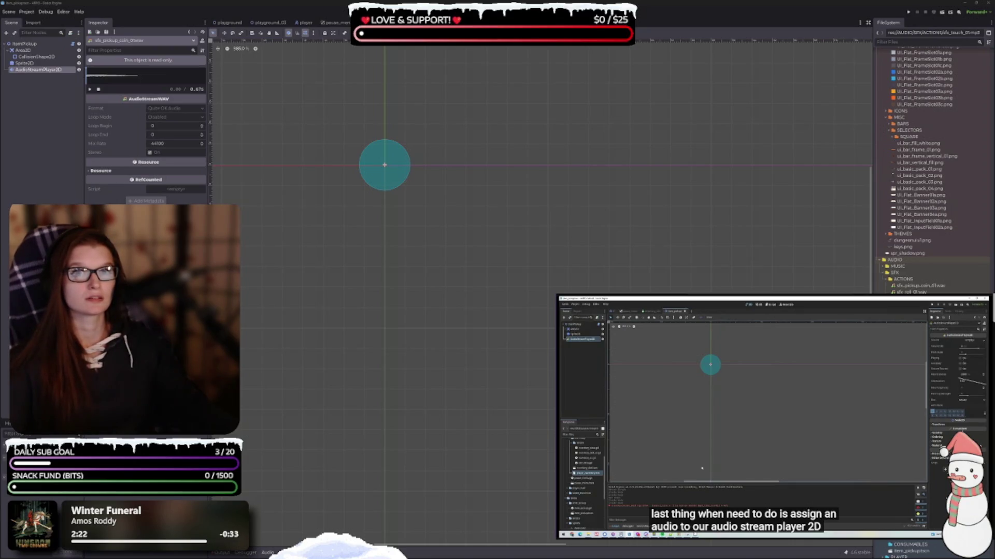
# Play the sfx_touch sound effects to hear them, closing each player window.
pyautogui.press('F6')
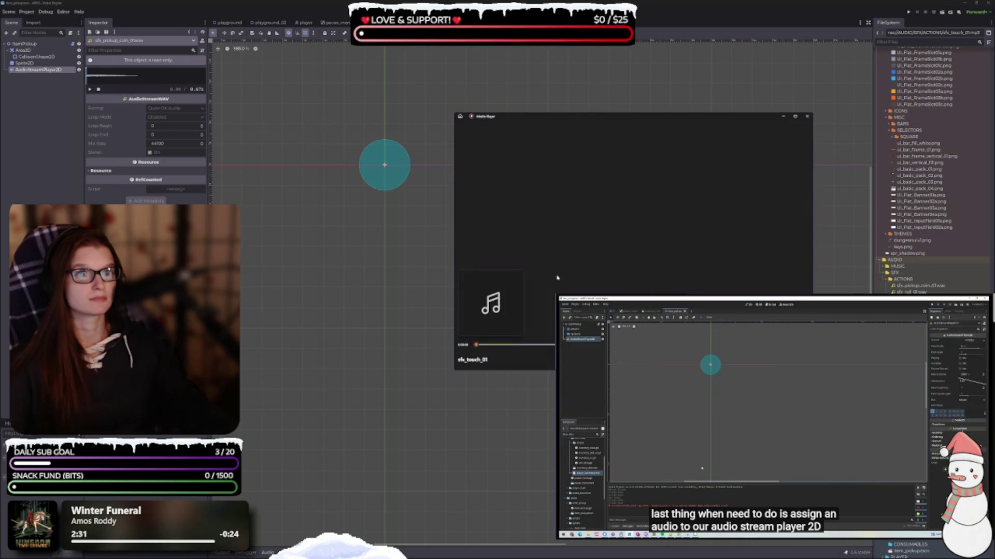
pyautogui.click(807, 116)
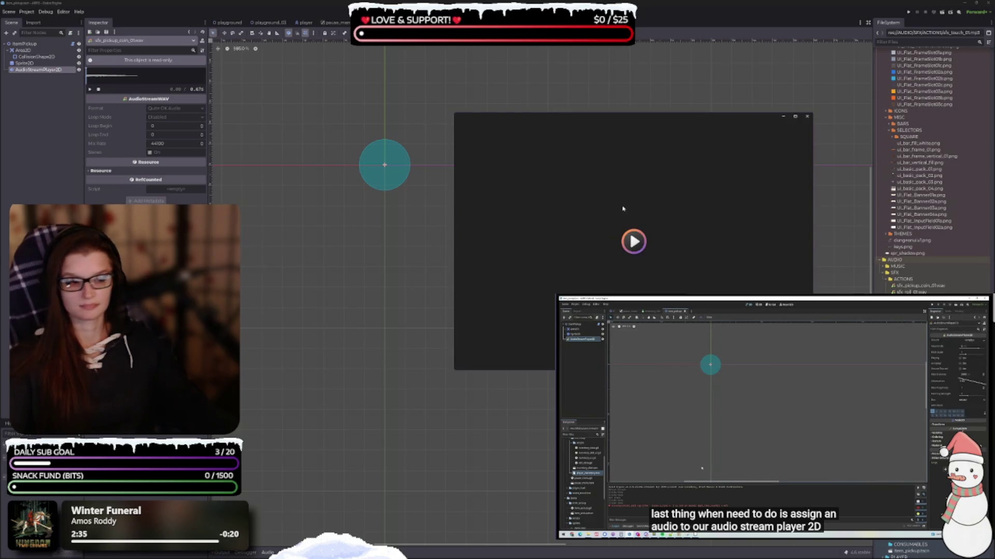
pyautogui.click(807, 116)
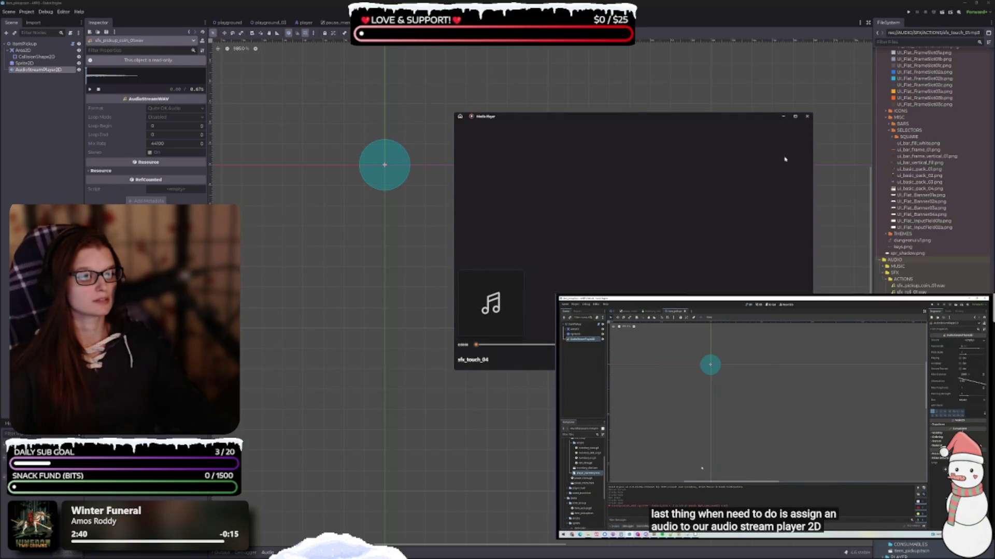
pyautogui.click(807, 116)
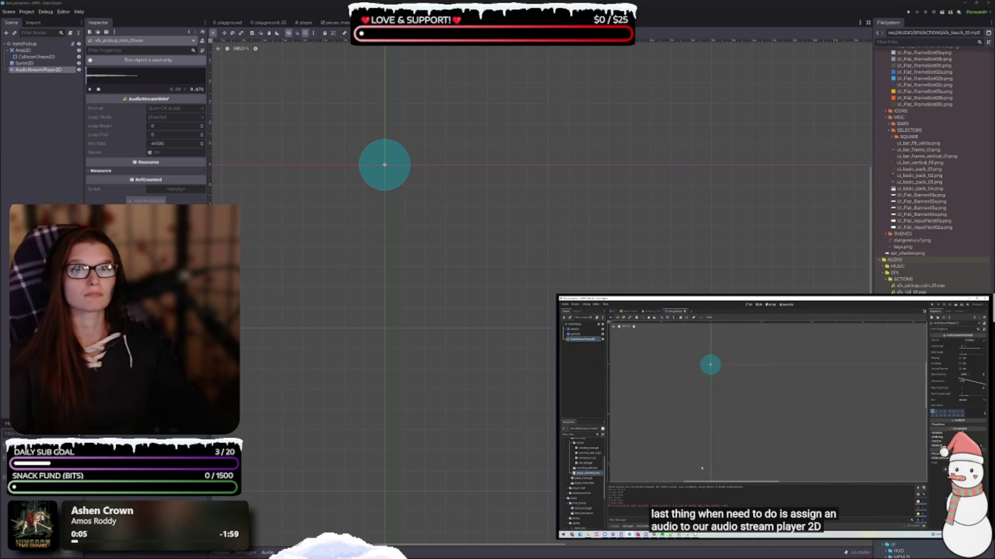
# Delete the sfx_touch files from AUDIO/SFX/ACTIONS and confirm the removal.
pyautogui.click(928, 292)
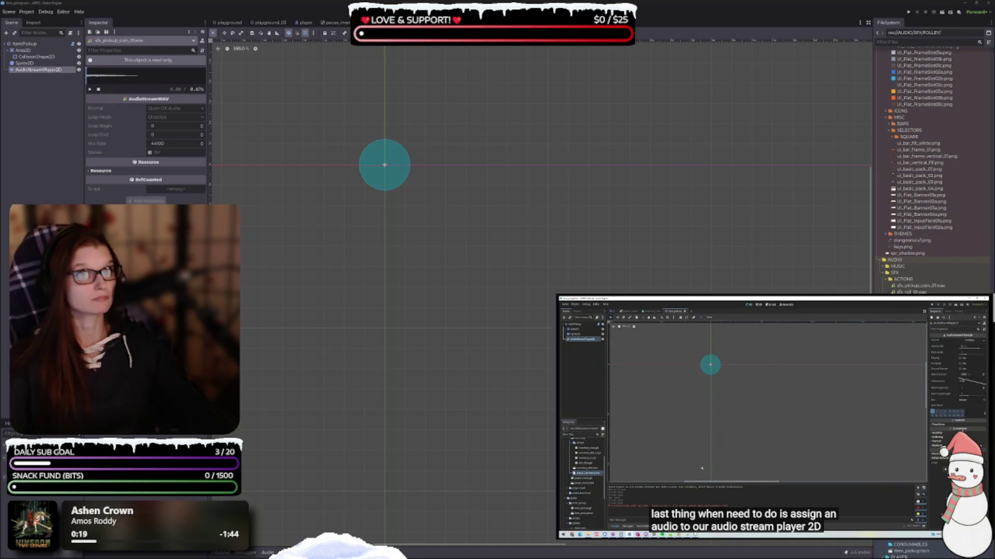
pyautogui.click(922, 298)
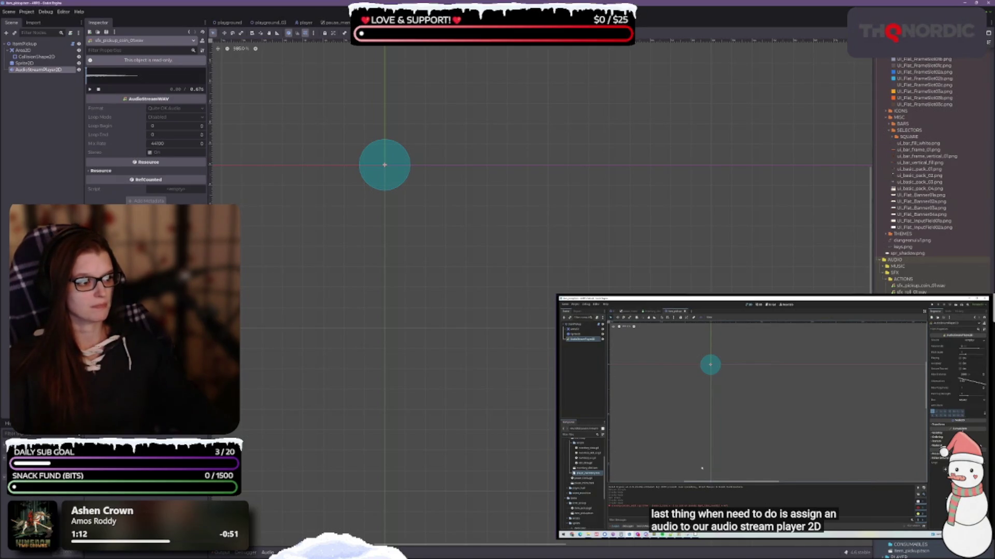
pyautogui.press('Delete')
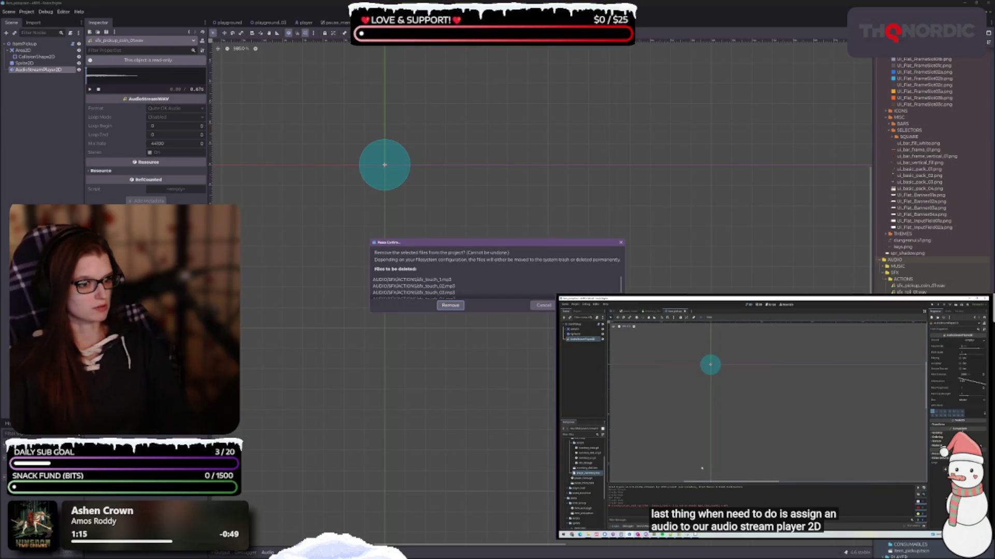
pyautogui.press('Return')
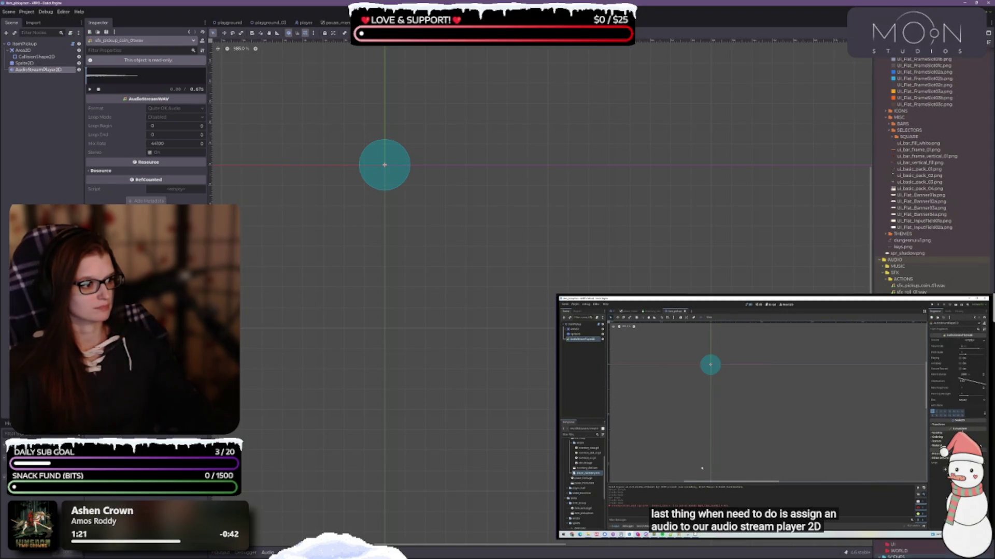
pyautogui.scroll(-3, 912, 549)
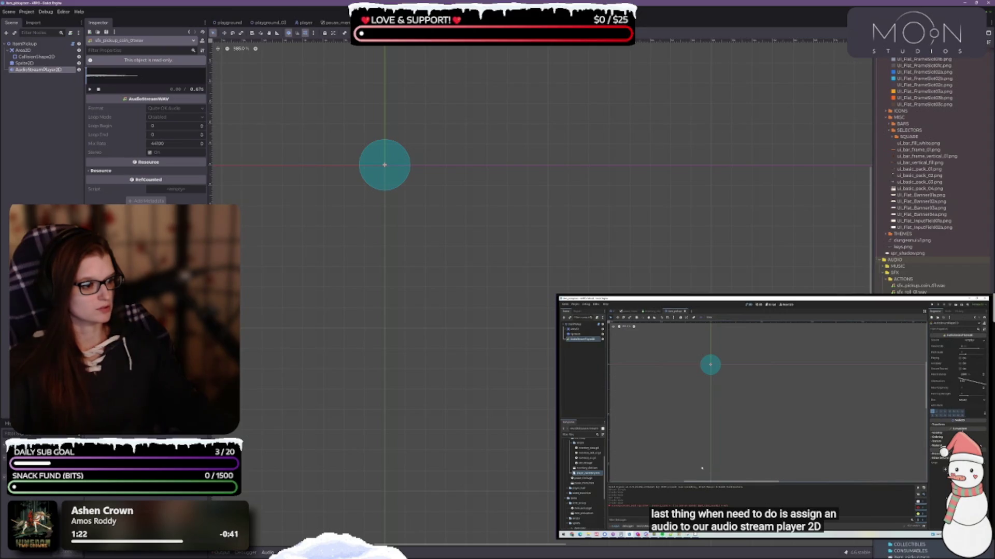
pyautogui.scroll(3, 911, 549)
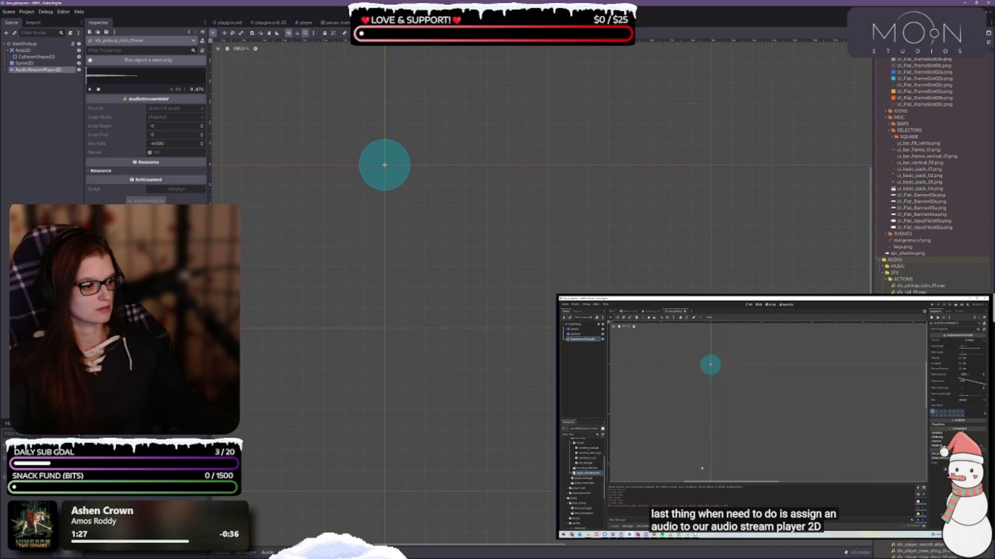
# Scroll the FileSystem dock to the AUDIO/SFX/GENERIC/BEEPS files to play a beep.
pyautogui.scroll(2, 912, 550)
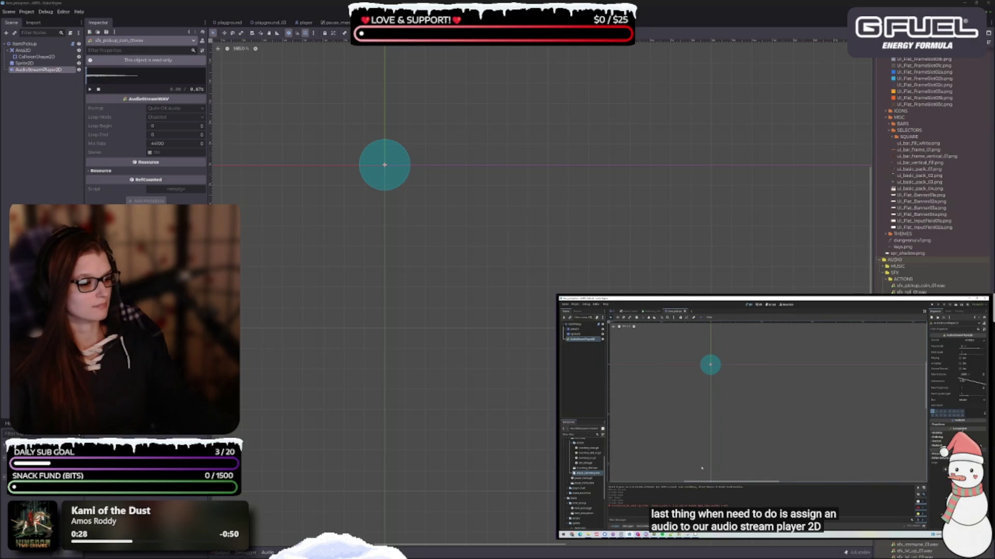
pyautogui.scroll(-5, 932, 176)
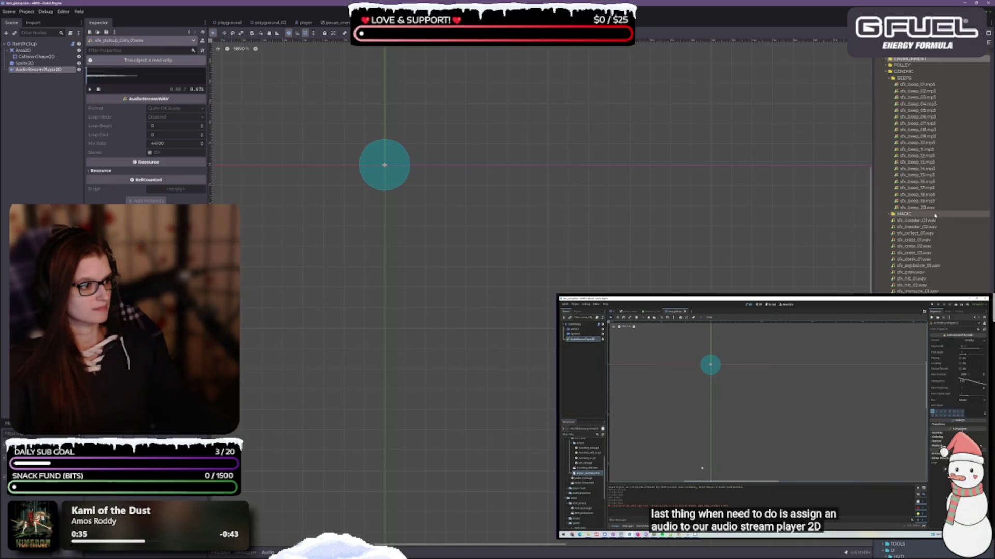
pyautogui.scroll(3, 945, 270)
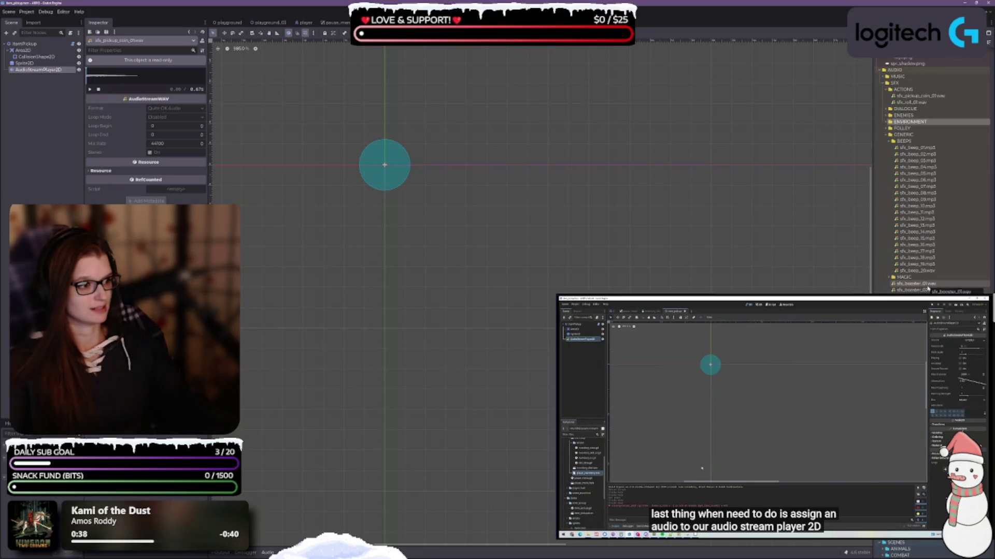
pyautogui.scroll(3, 927, 288)
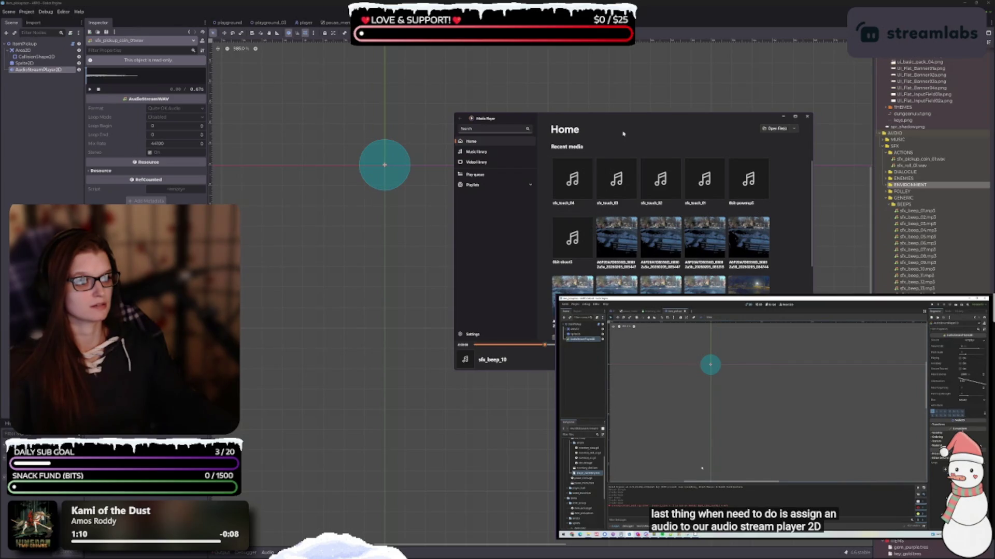
# Close the Media Player after listening through the sfx_beep play queue.
pyautogui.hotkey('alt', 'F4')
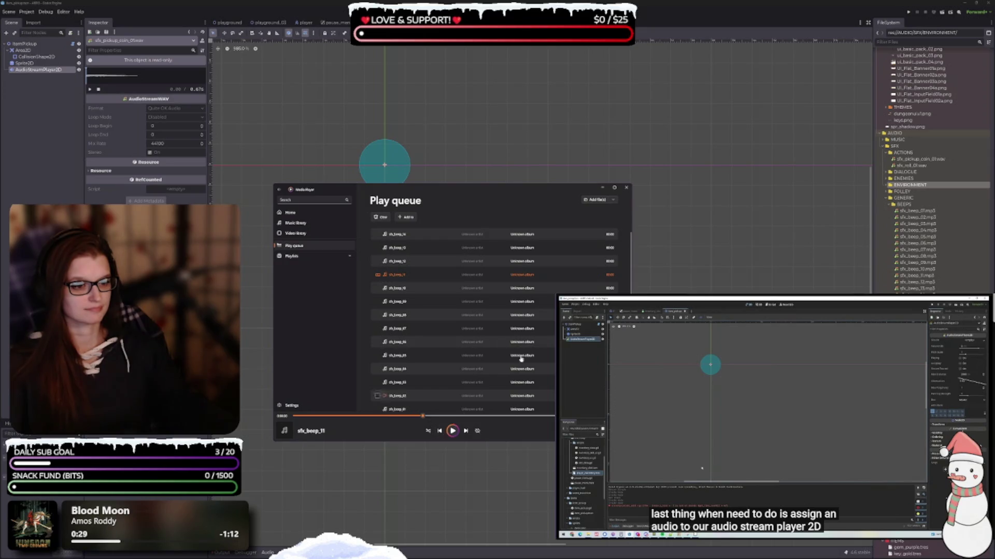
pyautogui.click(627, 188)
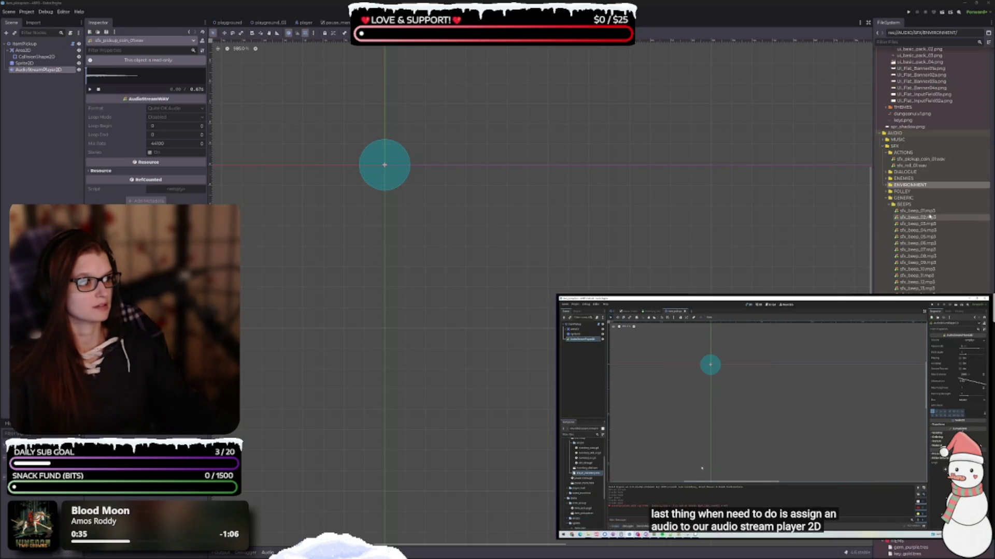
# Preview sfx_beep_01 through sfx_beep_04 in the Audio Stream Importer, closing each preview.
pyautogui.doubleClick(916, 211)
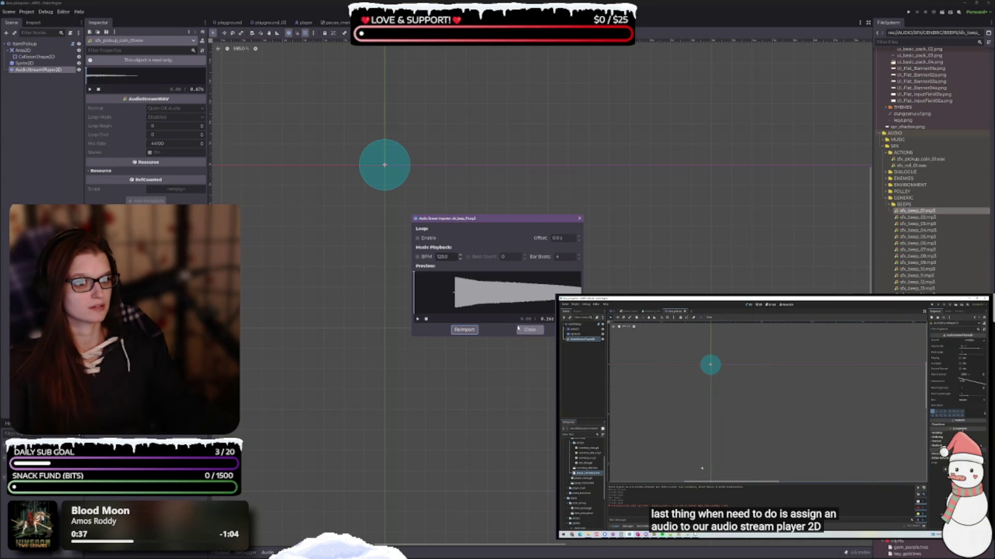
pyautogui.click(418, 319)
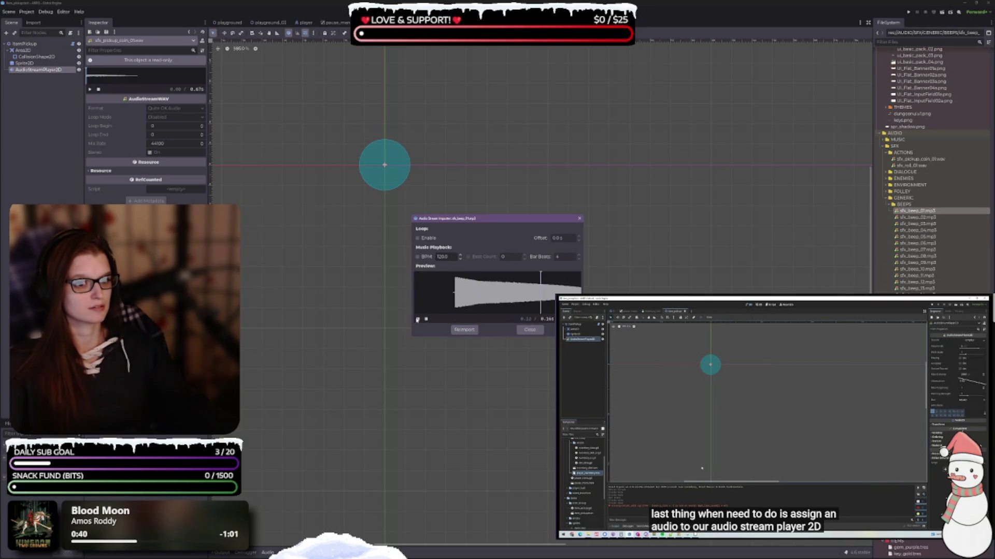
pyautogui.click(531, 331)
pyautogui.doubleClick(917, 218)
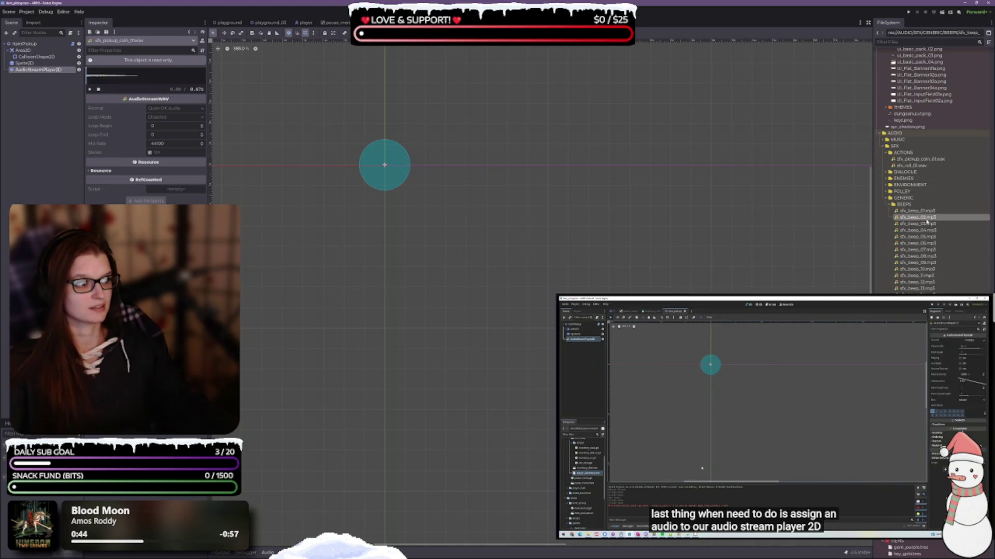
pyautogui.click(416, 319)
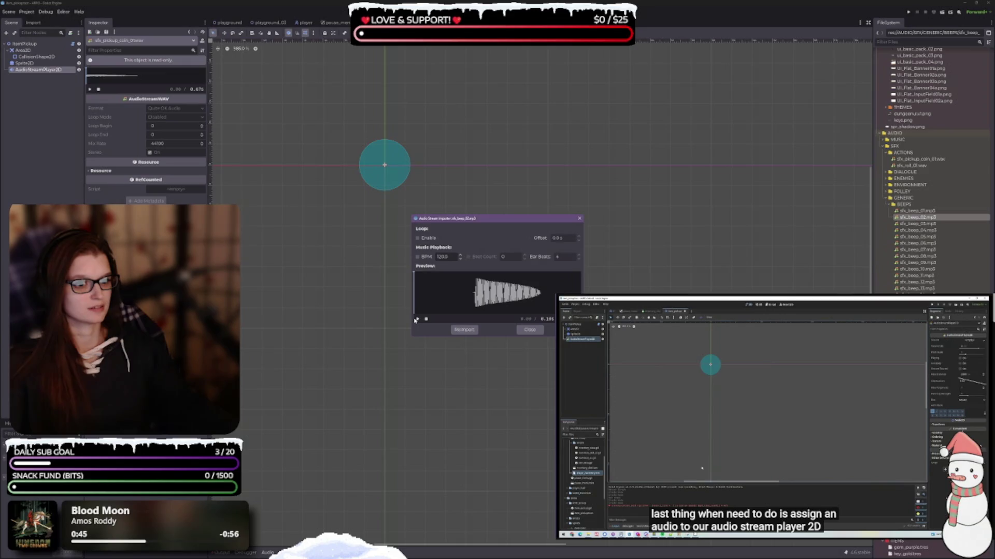
pyautogui.click(529, 330)
pyautogui.doubleClick(916, 223)
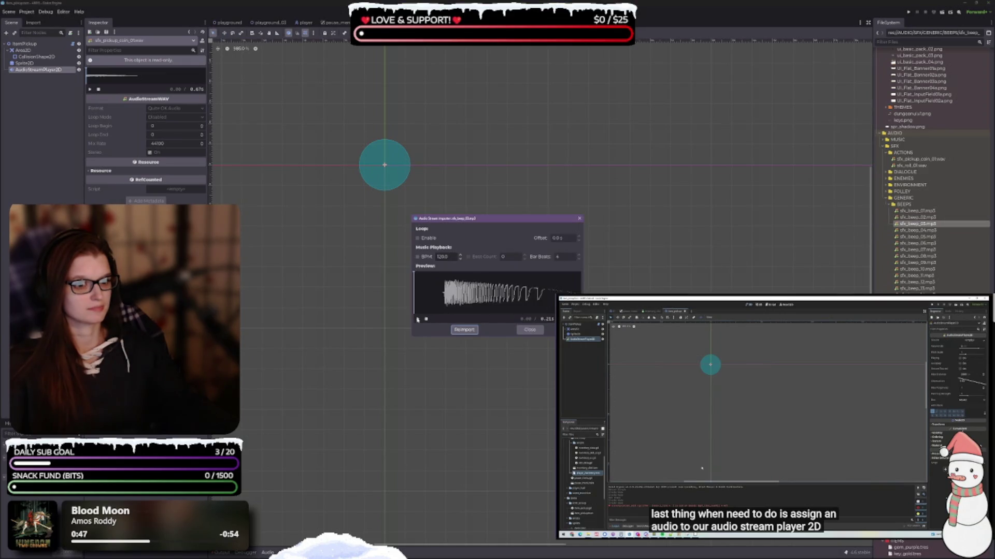
pyautogui.click(417, 320)
pyautogui.click(529, 329)
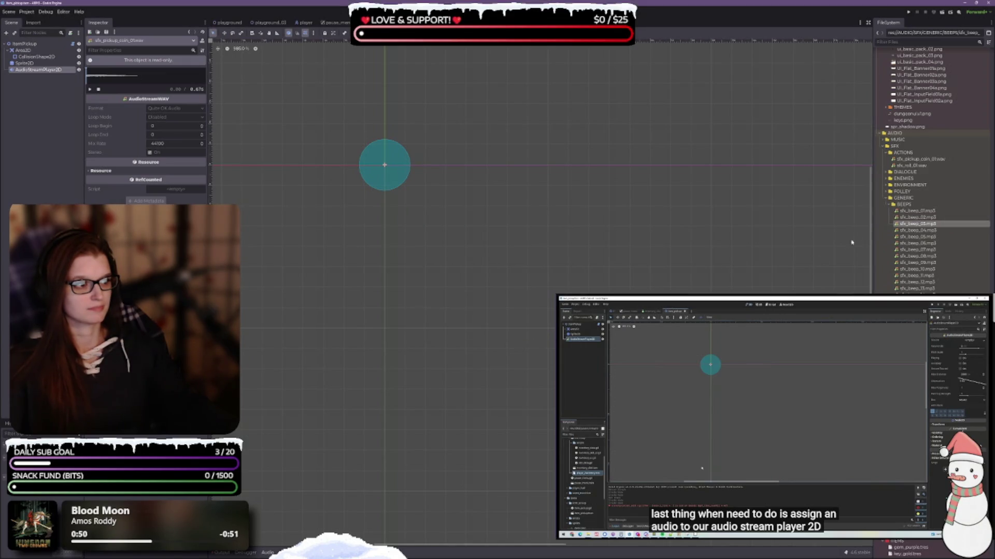
pyautogui.doubleClick(940, 230)
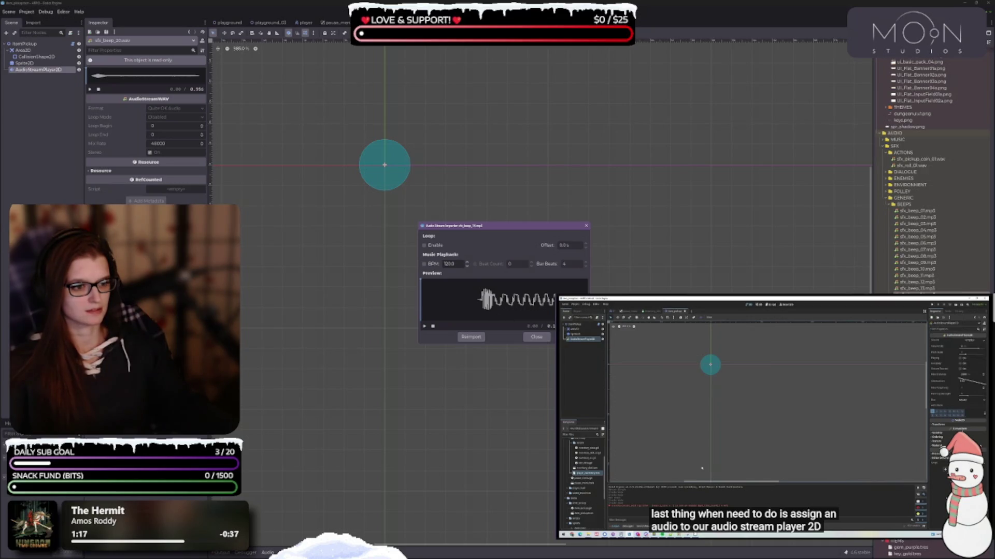
pyautogui.click(539, 336)
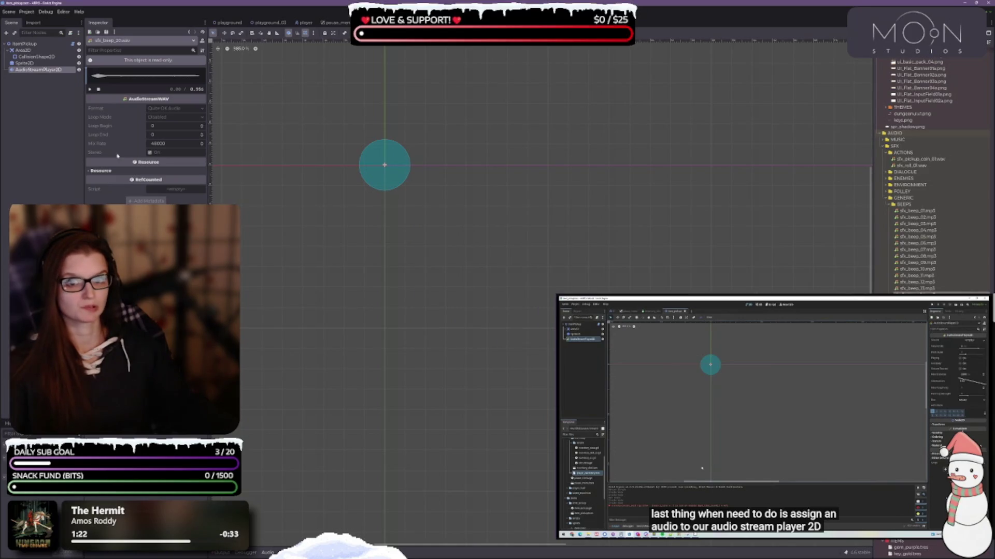
# Assign sfx_beep_14.mp3 as the AudioStreamPlayer2D's Stream and collapse the AUDIO folder.
pyautogui.click(37, 70)
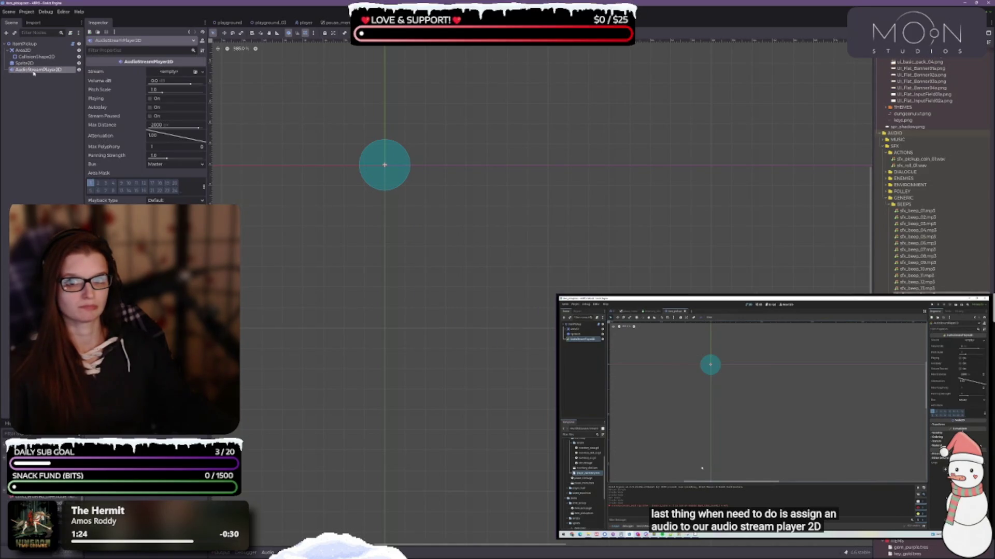
pyautogui.moveTo(917, 294)
pyautogui.mouseDown()
pyautogui.moveTo(217, 102)
pyautogui.moveTo(171, 72)
pyautogui.mouseUp()
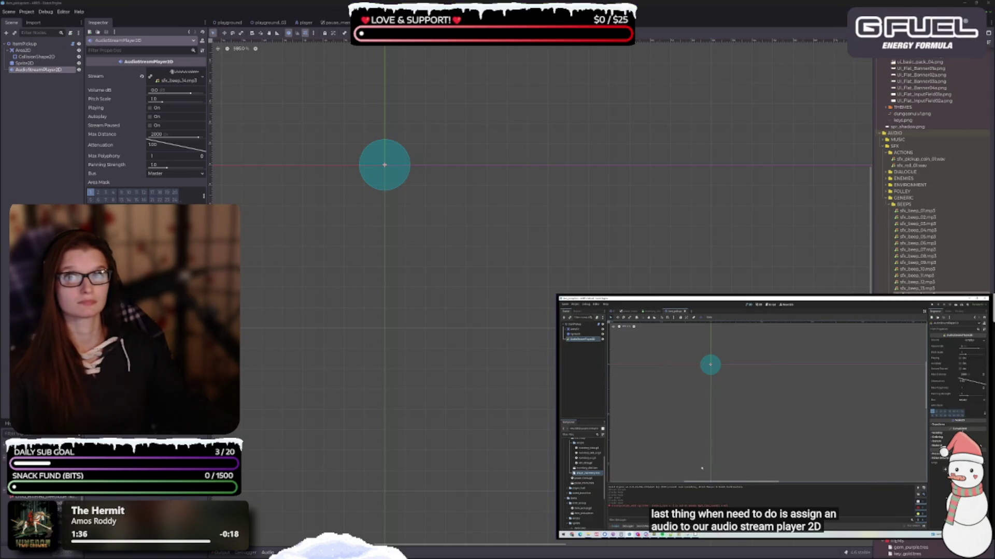
pyautogui.click(736, 445)
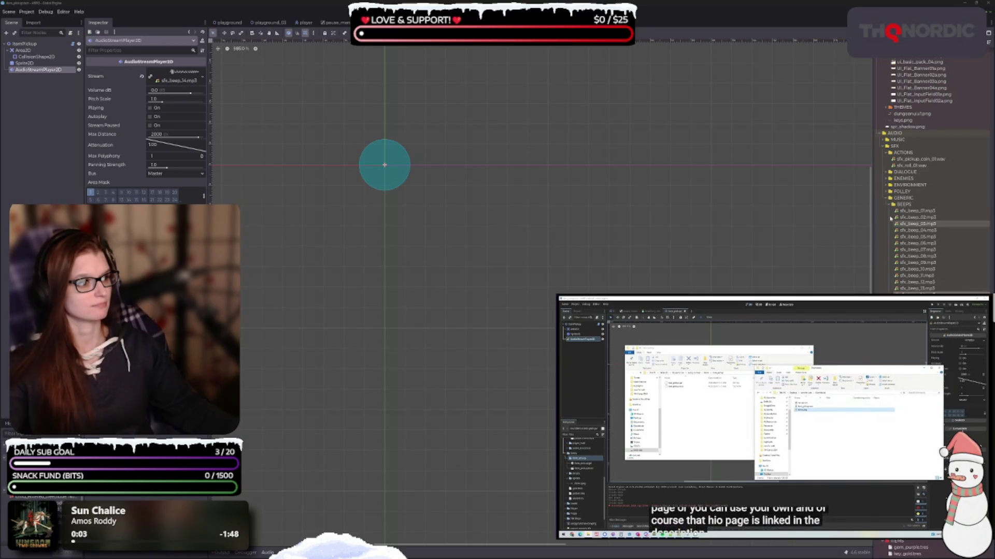
pyautogui.click(883, 133)
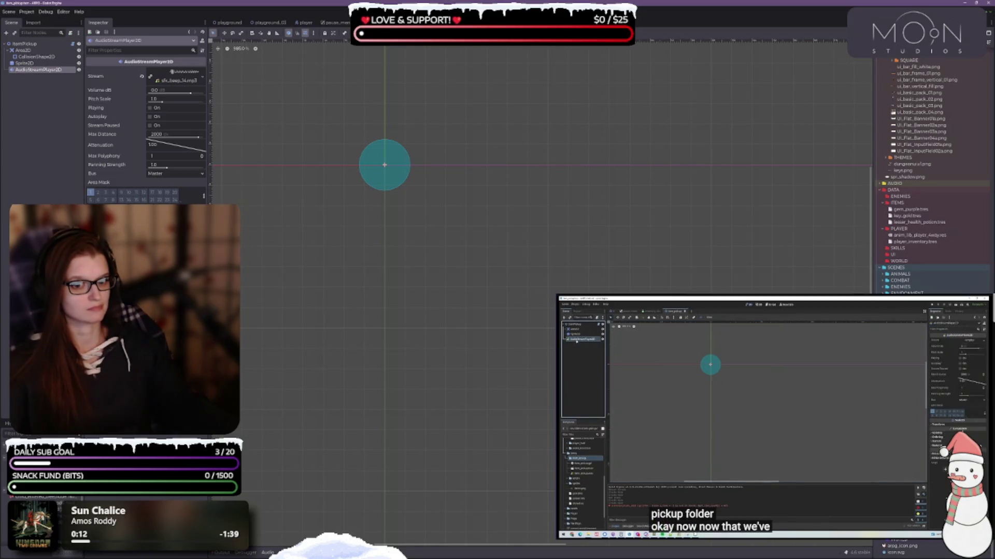
# Refresh the Inspector to show Item Data, then switch to the playground scene.
pyautogui.hotkey('ctrl', 'alt', 'o')
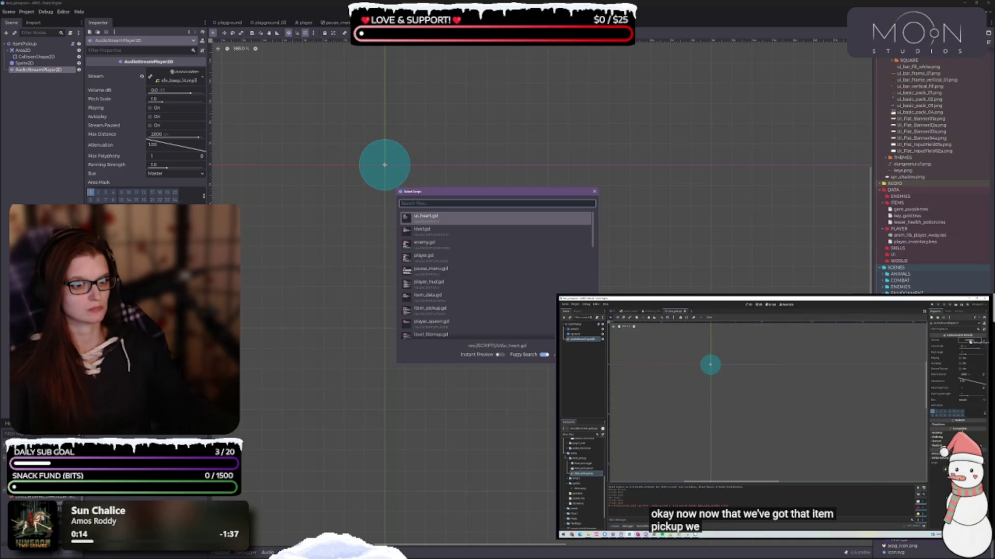
pyautogui.click(429, 308)
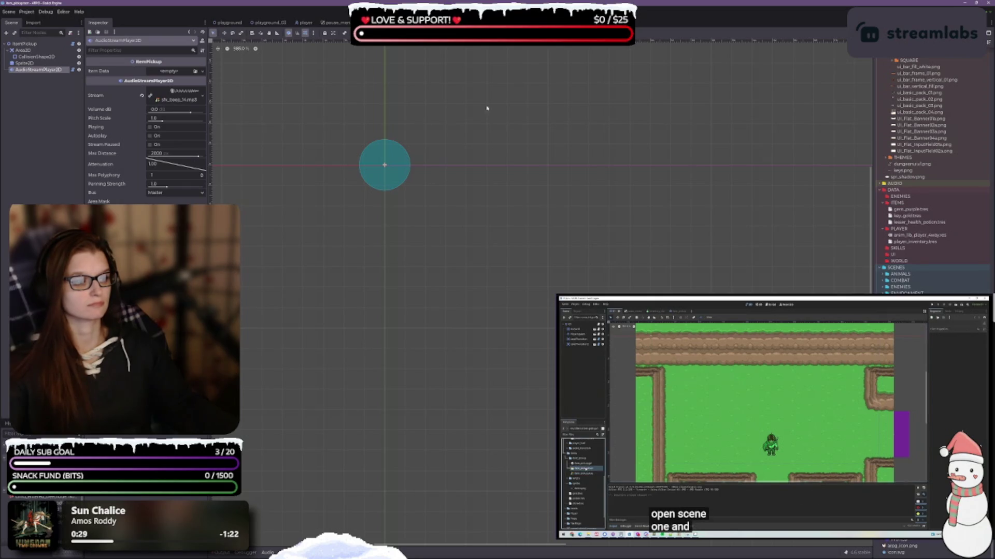
pyautogui.click(228, 23)
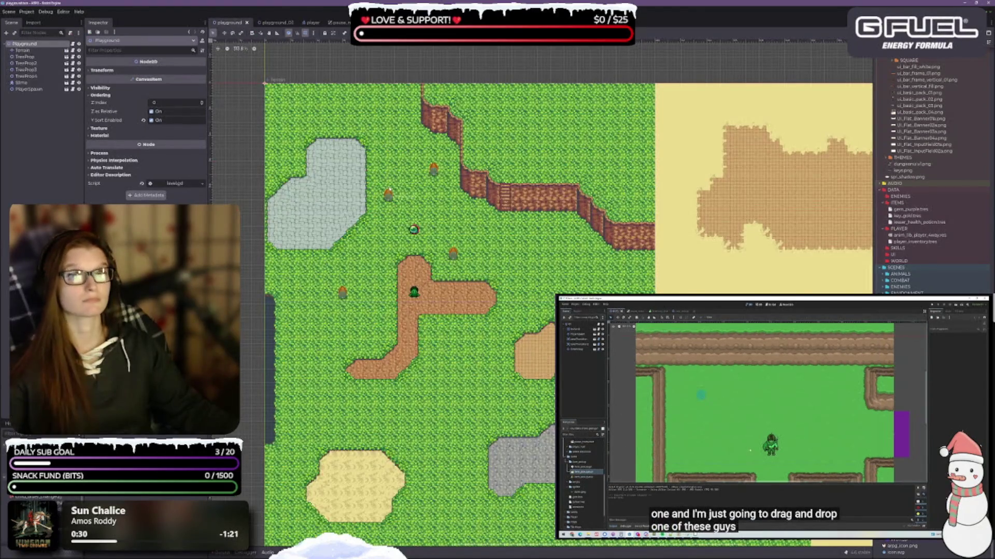
# Drag item_pickup.tscn onto the grass right of the dirt path.
pyautogui.scroll(5, 562, 271)
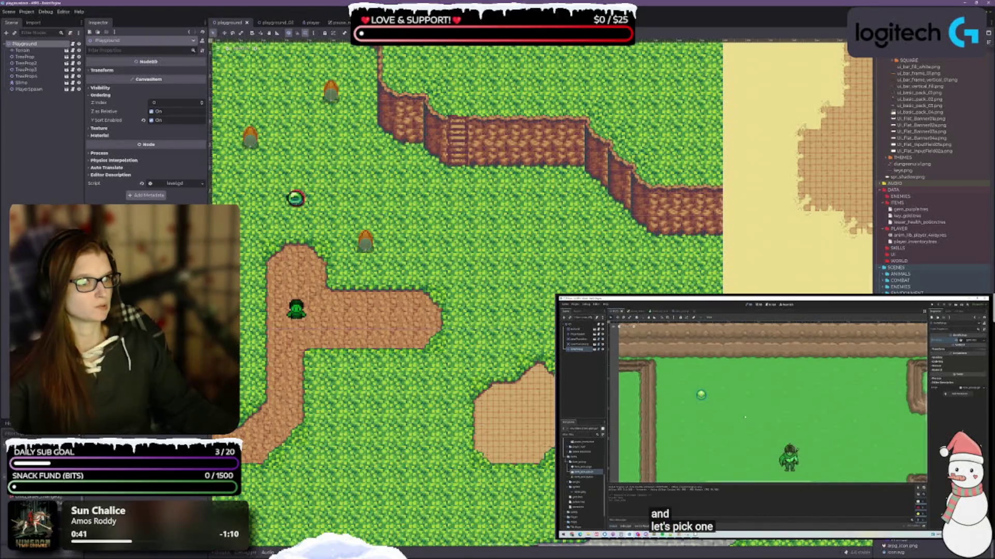
pyautogui.moveTo(914, 209)
pyautogui.mouseDown()
pyautogui.moveTo(725, 249)
pyautogui.moveTo(504, 222)
pyautogui.moveTo(463, 268)
pyautogui.mouseUp()
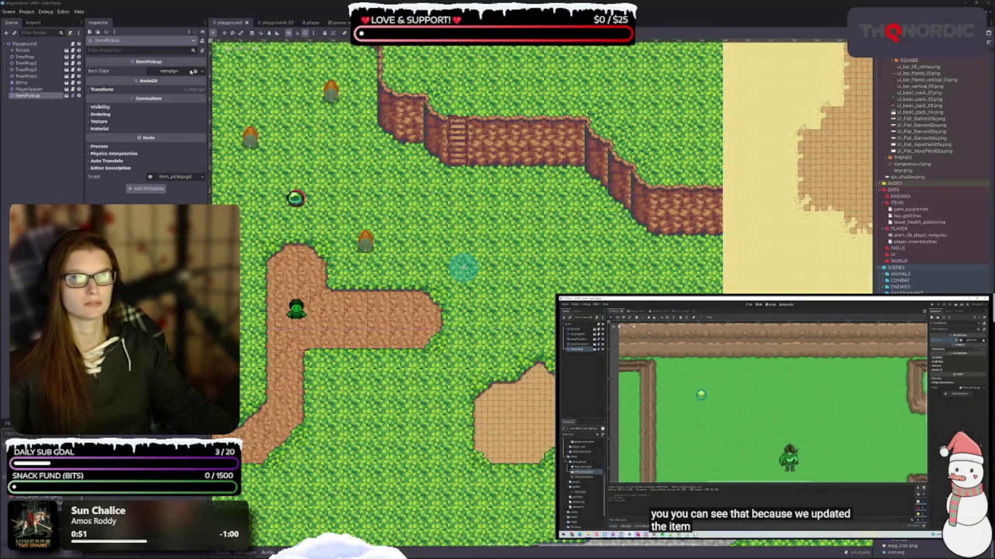
# Assign gem_purple.tres as the pickup's Item Data and save the playground level.
pyautogui.click(195, 71)
pyautogui.doubleClick(445, 220)
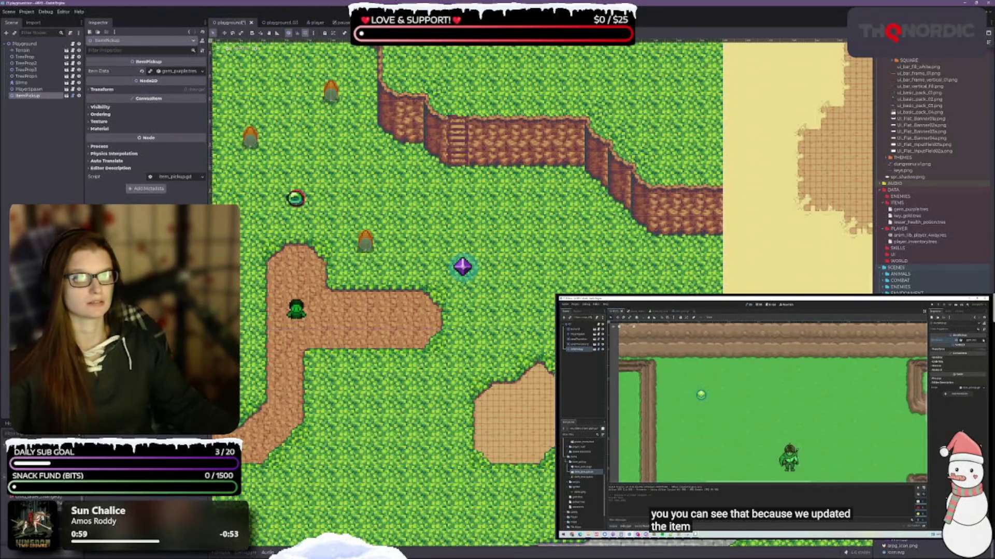
pyautogui.hotkey('ctrl', 's')
pyautogui.click(760, 425)
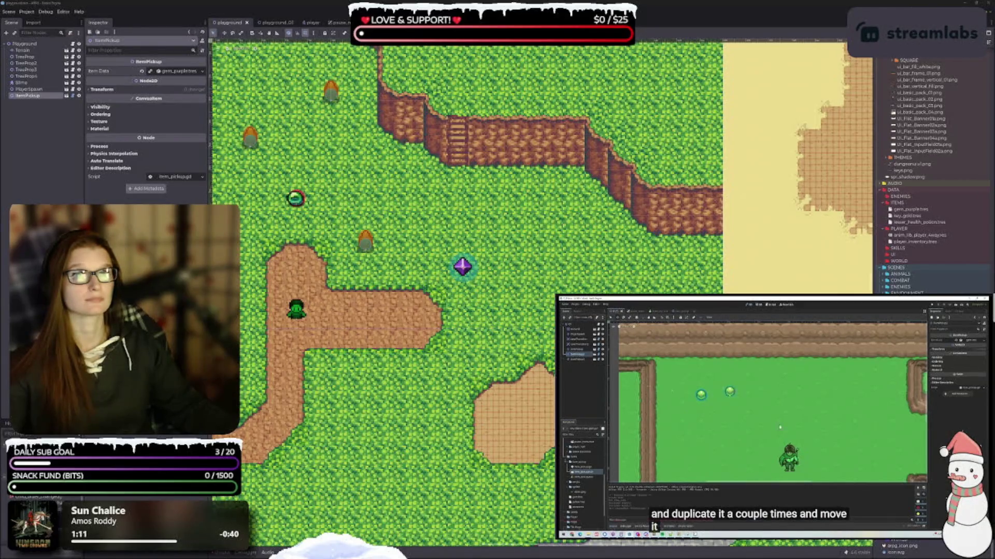
pyautogui.press('space')
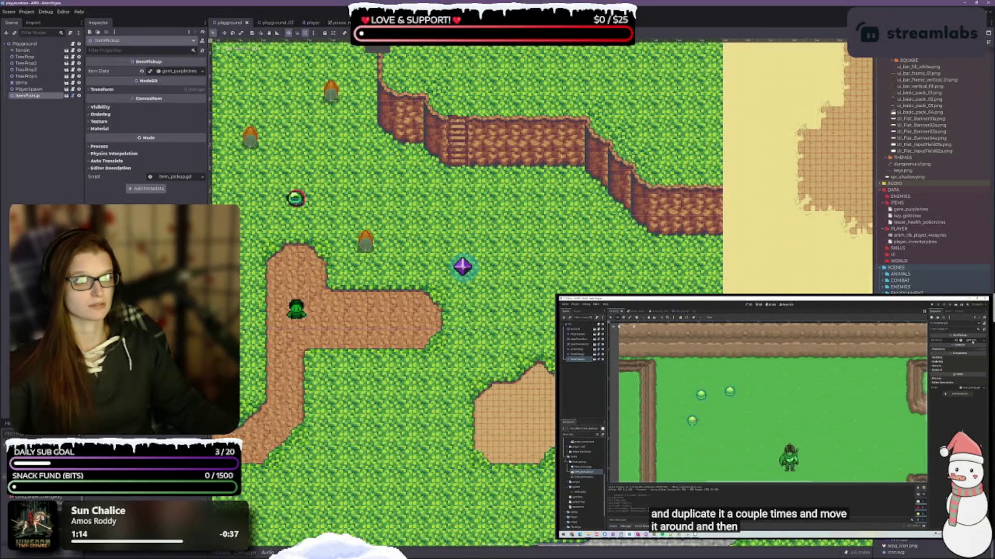
# Switch to the inventory_slot scene and select the TextureRect holding the gem icon.
pyautogui.hotkey('ctrl', 'Tab')
pyautogui.moveTo(309, 149); pyautogui.dragTo(401, 193)
pyautogui.scroll(5, 345, 170)
pyautogui.click(29, 50)
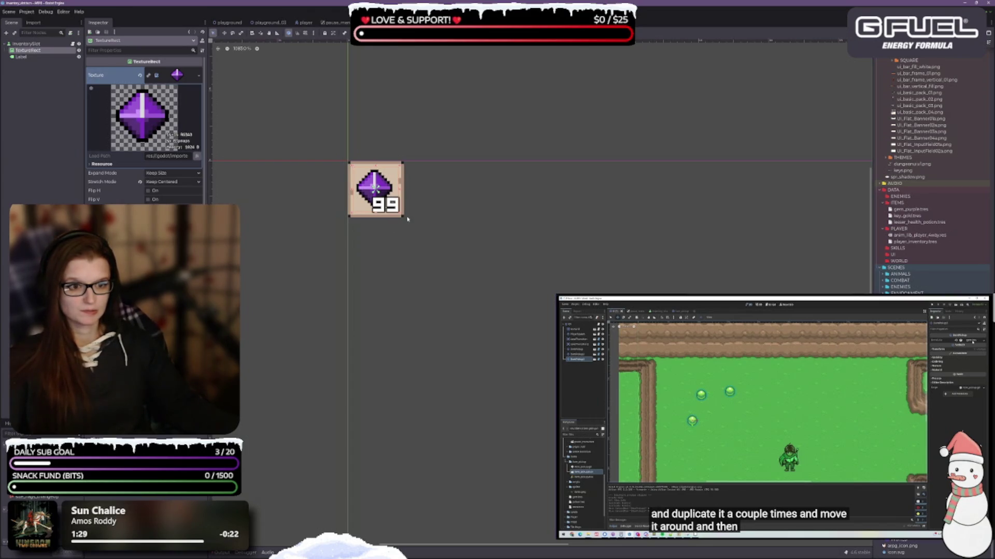
pyautogui.scroll(4, 407, 219)
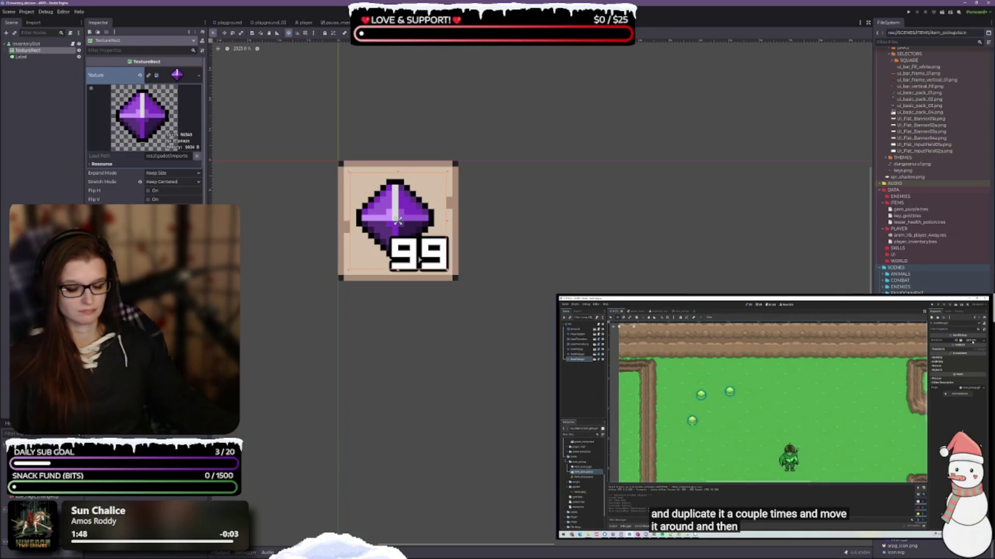
pyautogui.hotkey('ctrl', 'z')
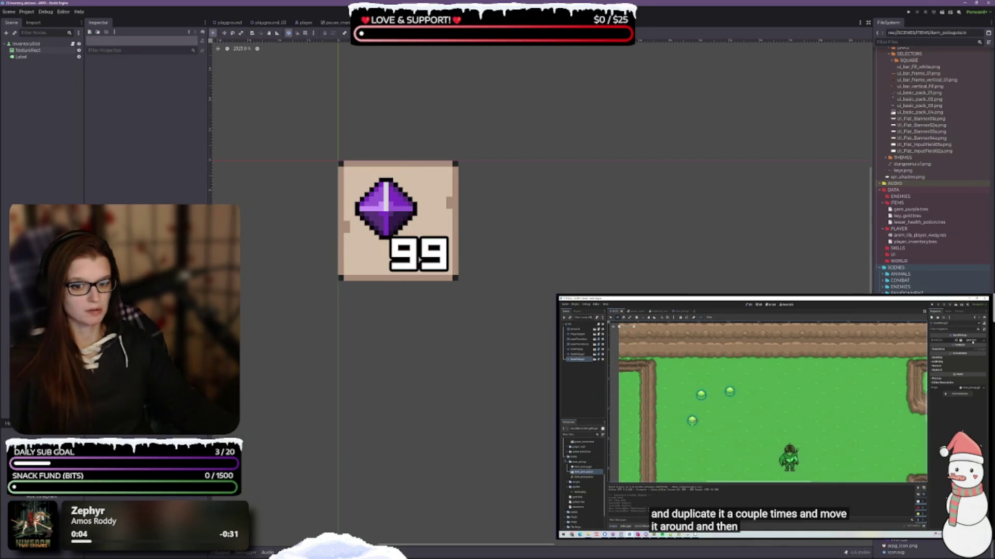
pyautogui.hotkey('ctrl', 'z')
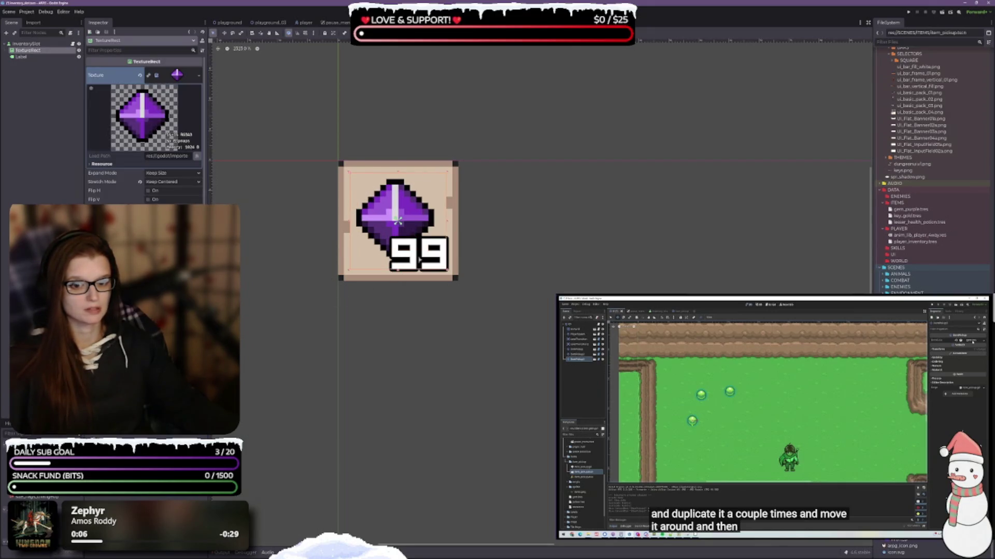
pyautogui.hotkey('ctrl', 's')
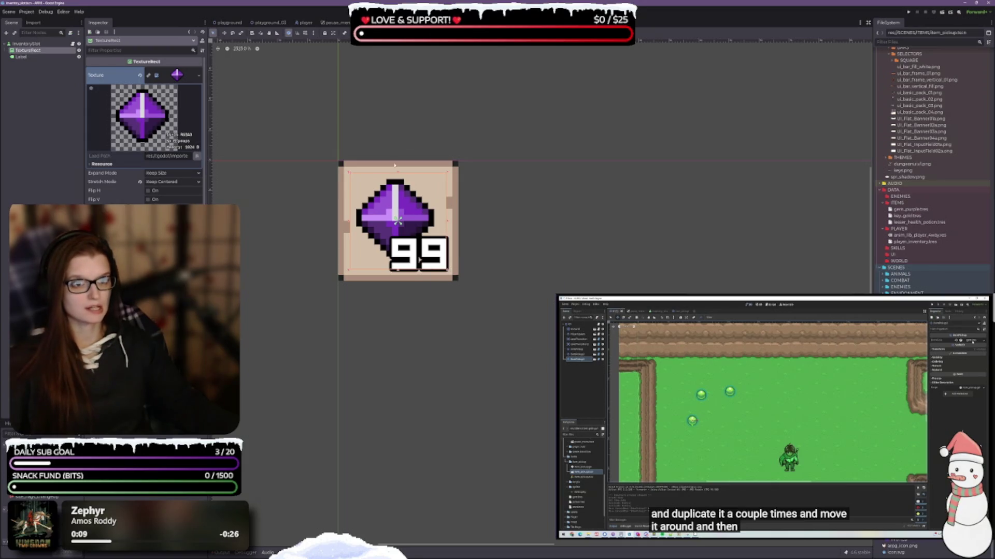
pyautogui.hotkey('ctrl', 'Tab')
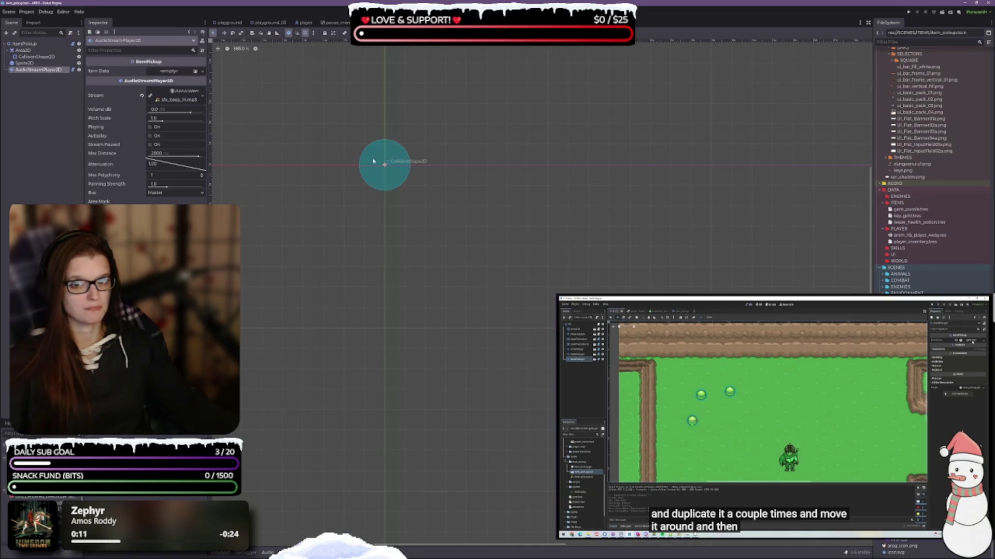
# Set the ItemPickup Sprite2D's Transform Scale to 0.8, then return to the playground level.
pyautogui.click(31, 64)
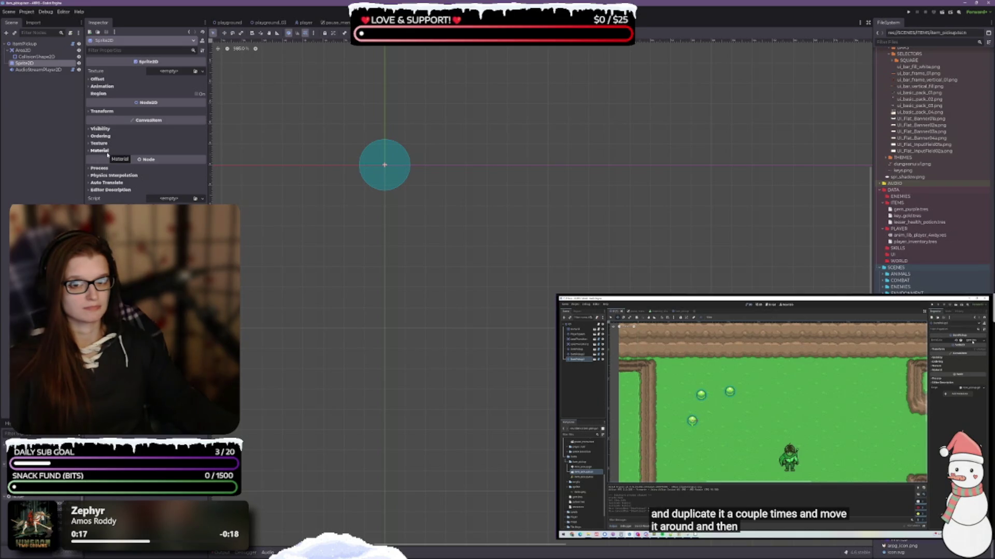
pyautogui.click(179, 72)
pyautogui.click(179, 72)
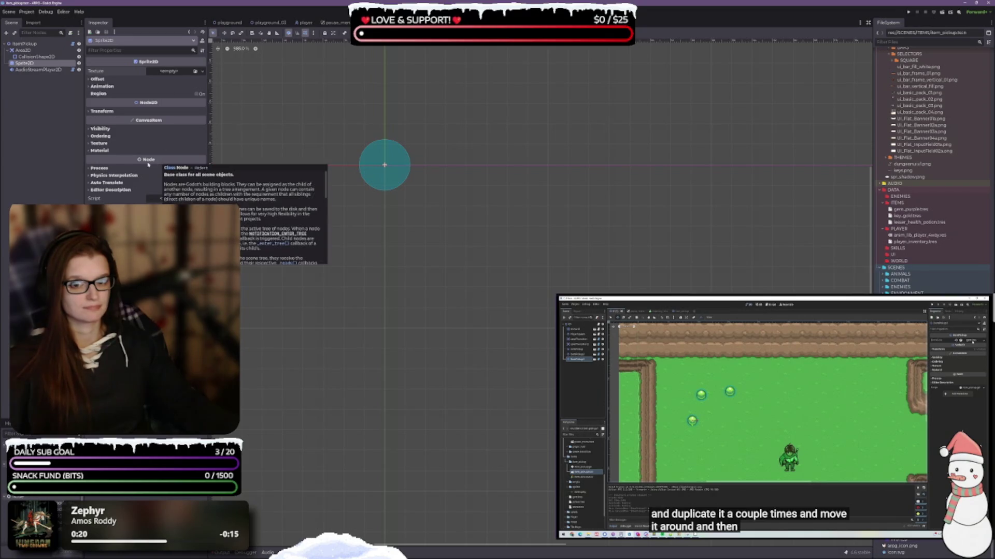
pyautogui.click(93, 112)
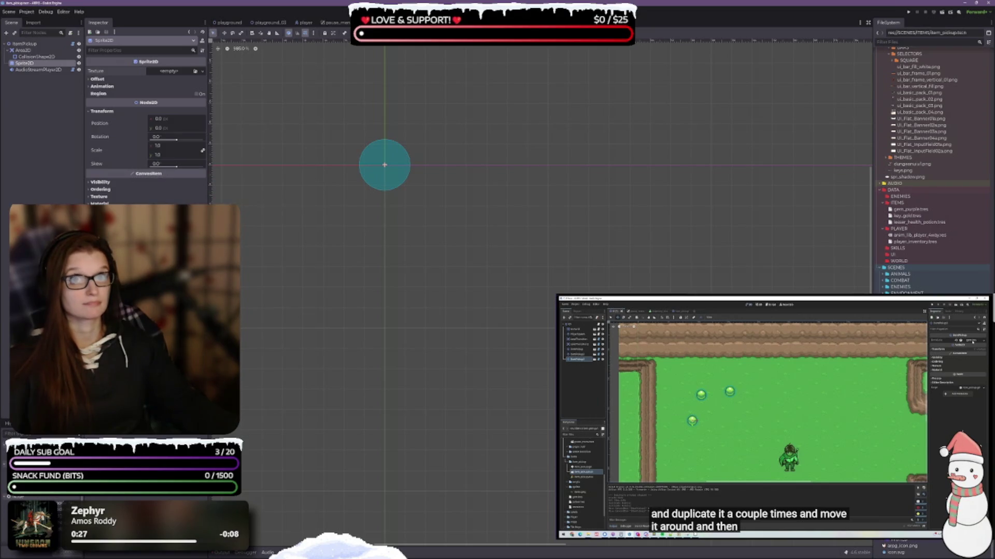
pyautogui.click(155, 147)
pyautogui.write('0.8')
pyautogui.press('Tab')
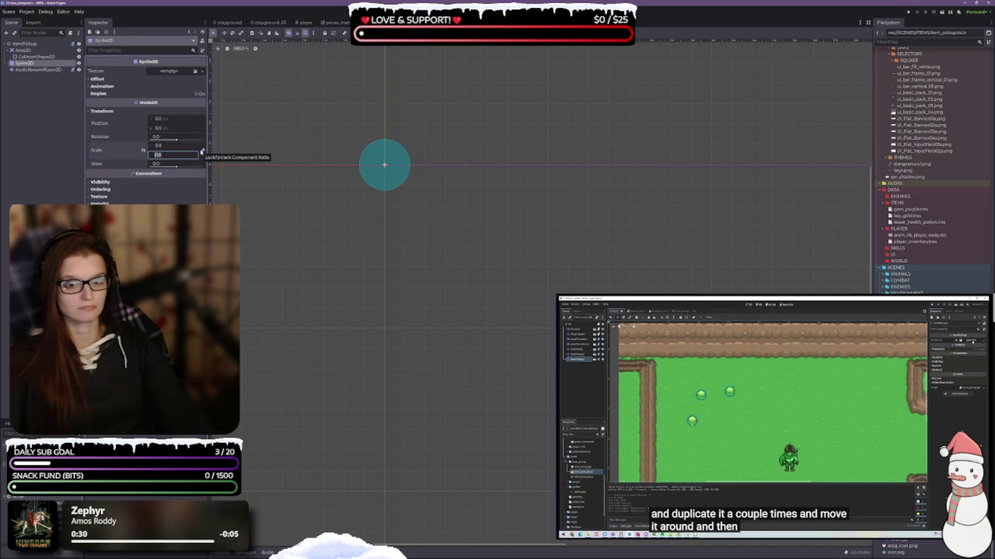
pyautogui.click(226, 23)
pyautogui.moveTo(387, 312); pyautogui.dragTo(485, 268)
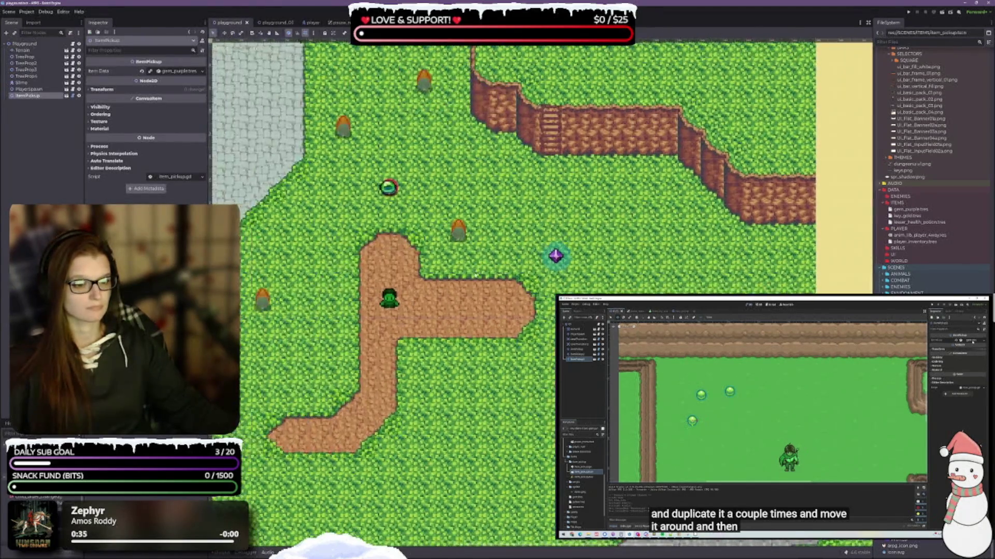
# Run the playground level with F6 to test the gem pickup.
pyautogui.scroll(1, 485, 268)
pyautogui.scroll(-1, 489, 251)
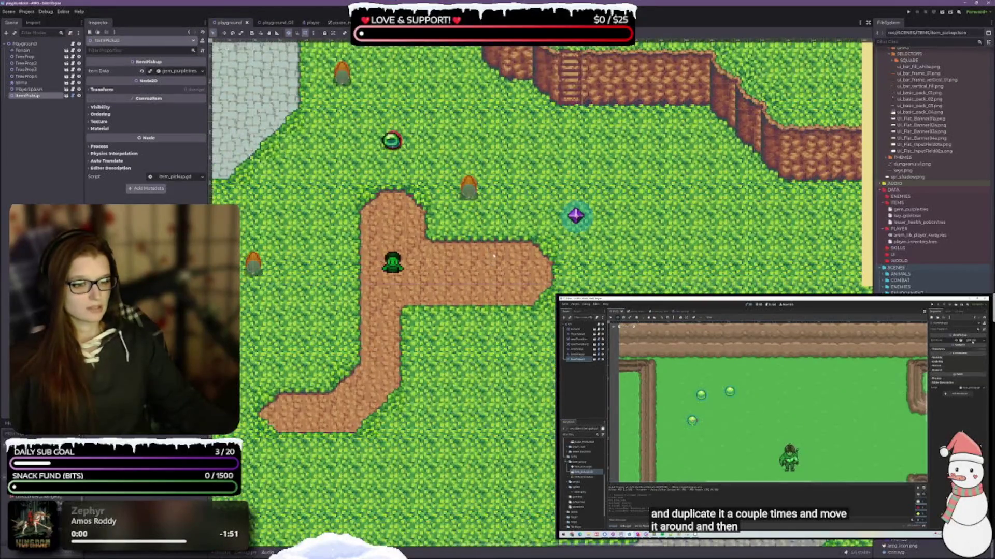
pyautogui.scroll(-1, 492, 253)
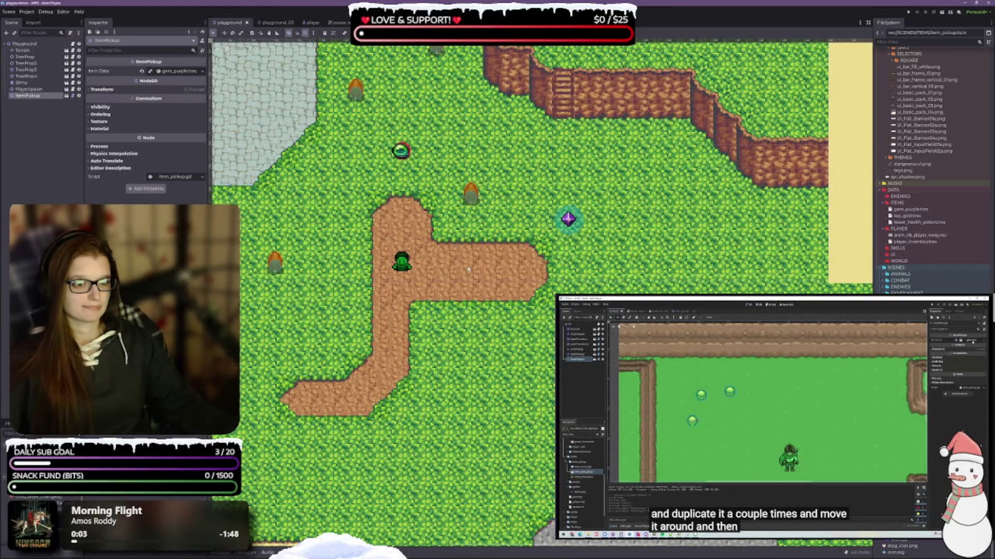
pyautogui.press('F6')
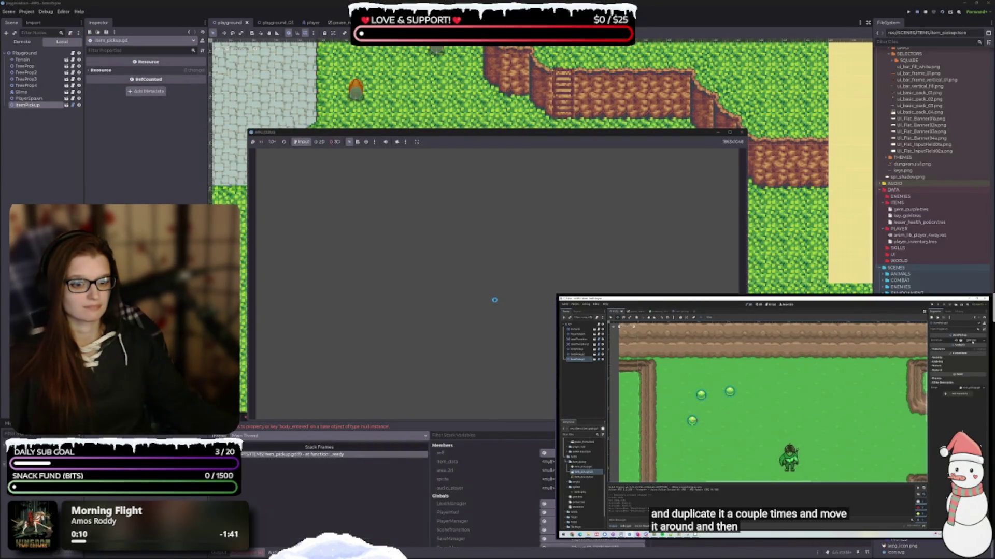
# Read the node "Area2D" not found error and open item_pickup.gd at the failing line.
pyautogui.moveTo(326, 133); pyautogui.dragTo(323, 103)
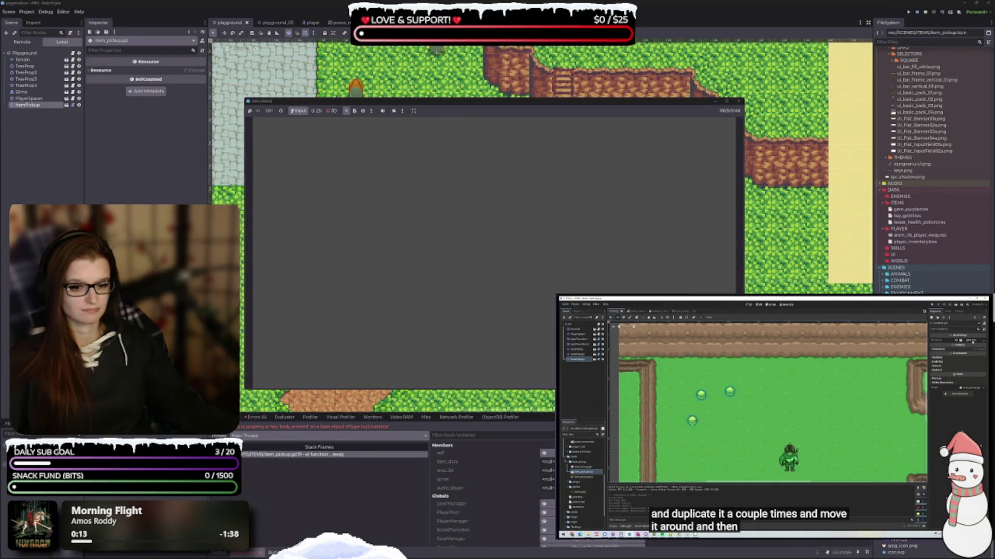
pyautogui.click(259, 413)
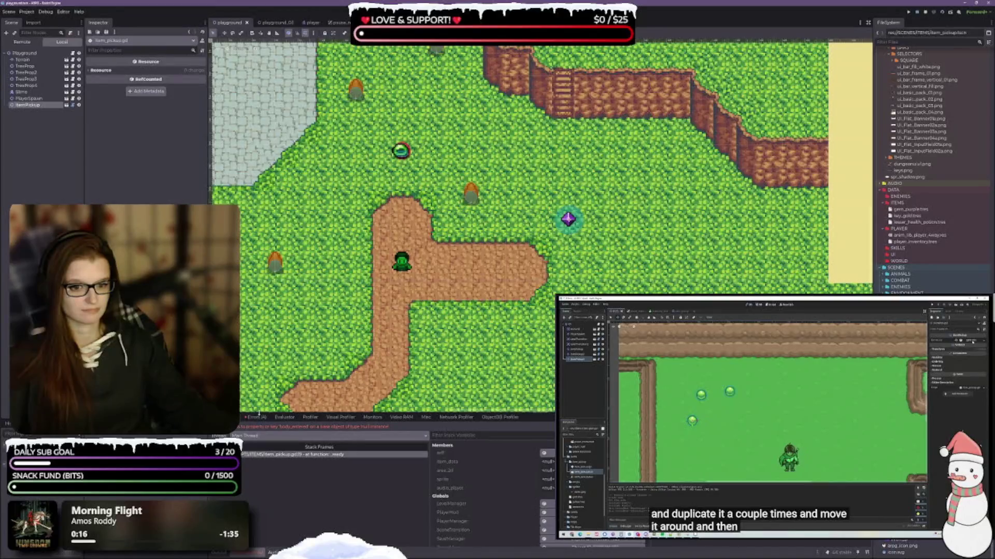
pyautogui.click(258, 417)
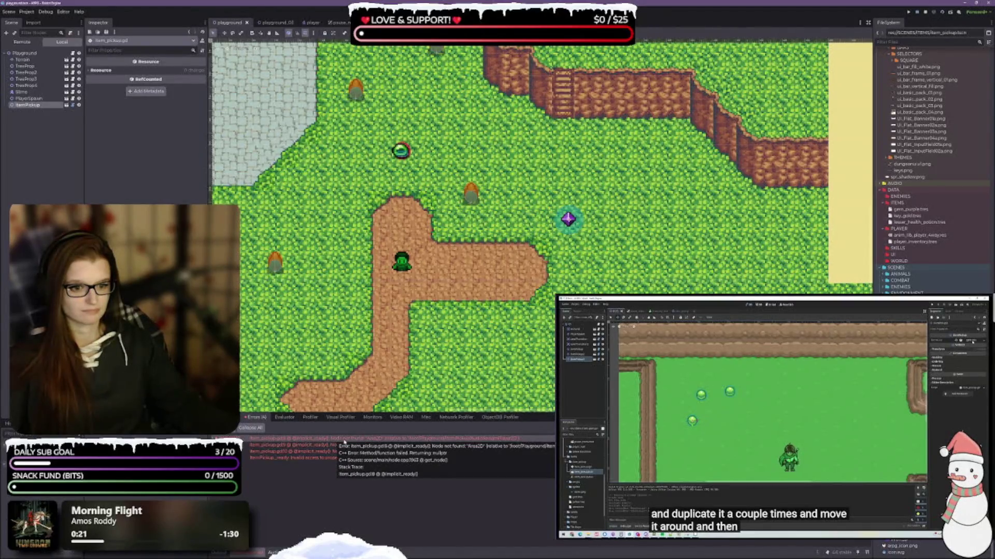
pyautogui.doubleClick(345, 440)
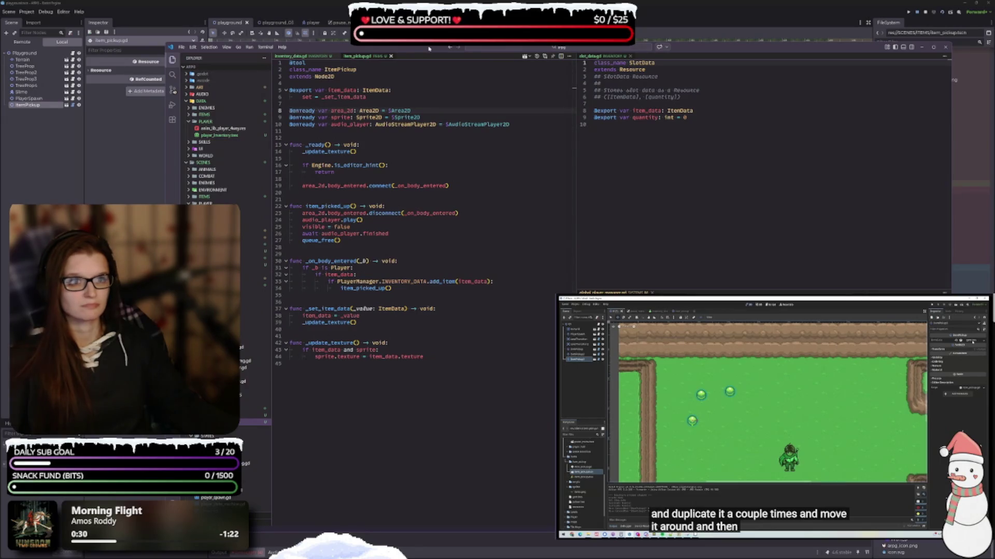
# Open item_pickup.tscn from SCENES > ITEMS to read its Area2D, Sprite2D and audio node definitions.
pyautogui.click(912, 48)
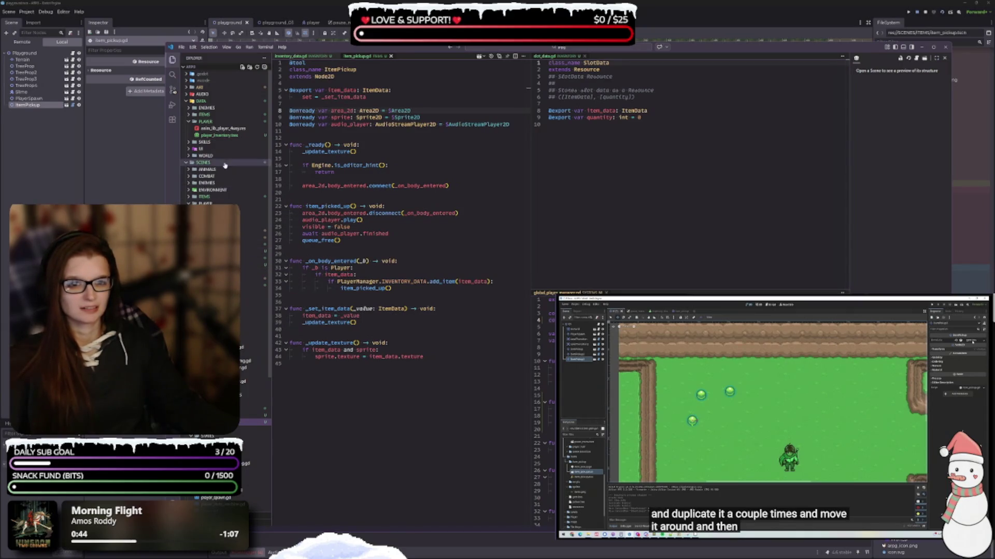
pyautogui.click(188, 199)
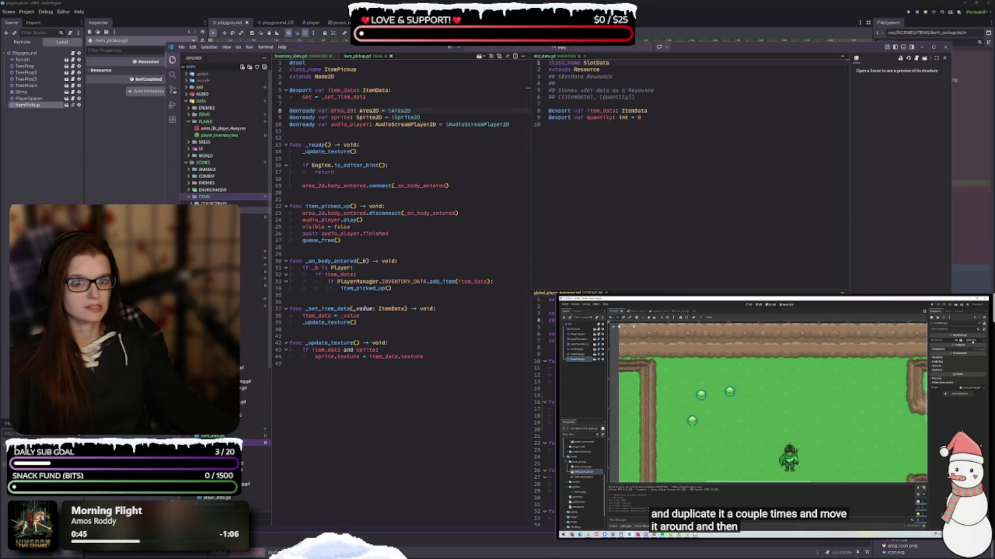
pyautogui.click(218, 216)
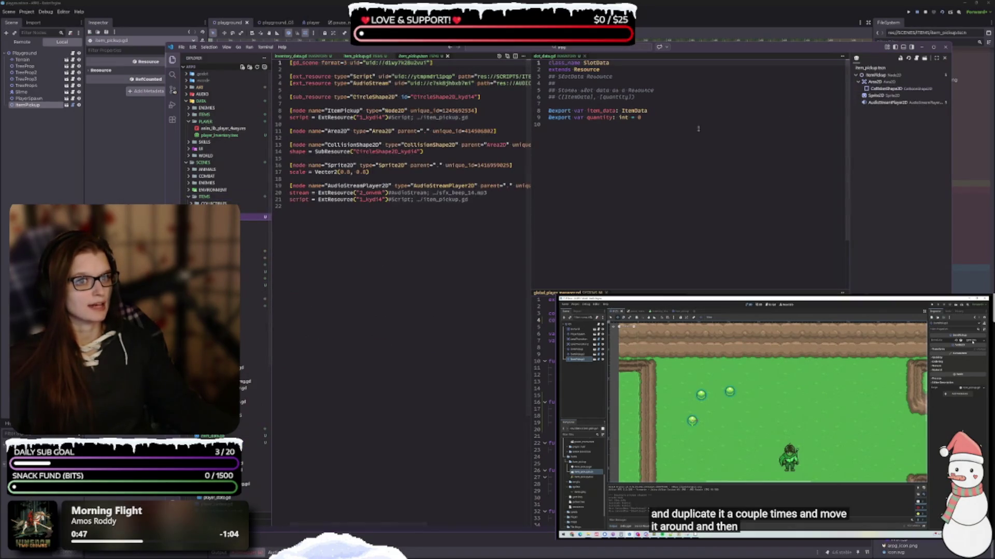
# Close the scene file to return to item_pickup.gd and read the Sprite2D class docs.
pyautogui.click(447, 56)
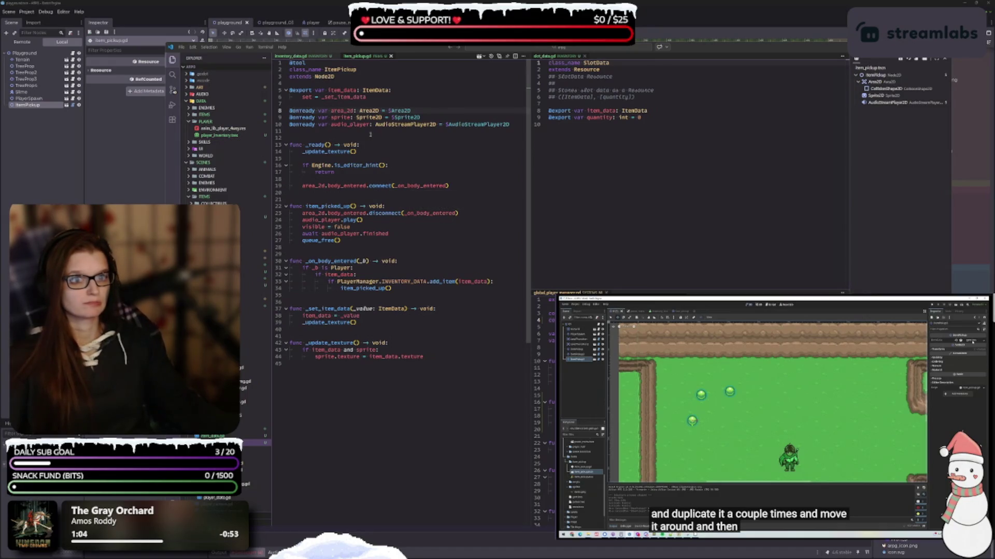
pyautogui.moveTo(394, 120)
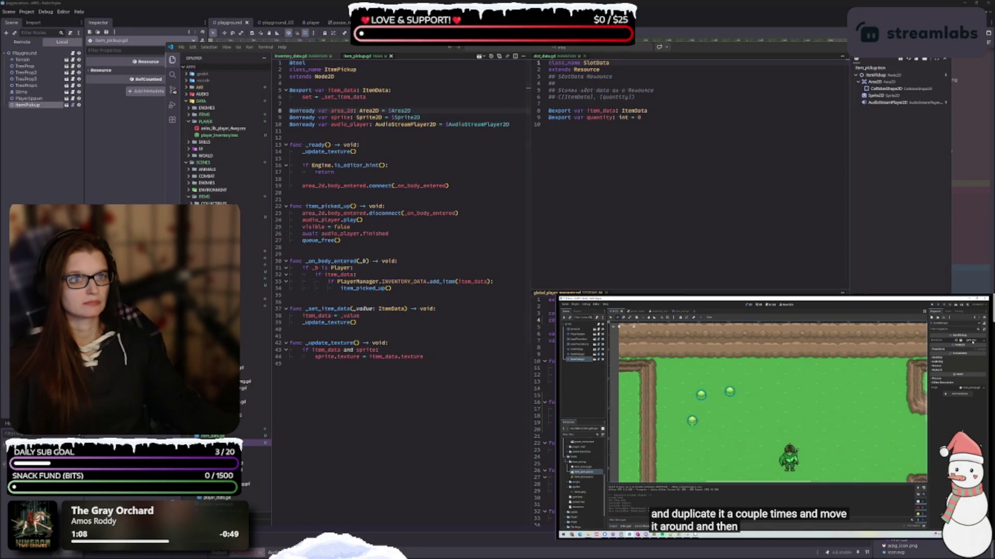
# Select Area2D in the ItemPickup scene and compare it with item_pickup.gd and the not-found errors.
pyautogui.hotkey('alt', 'Tab')
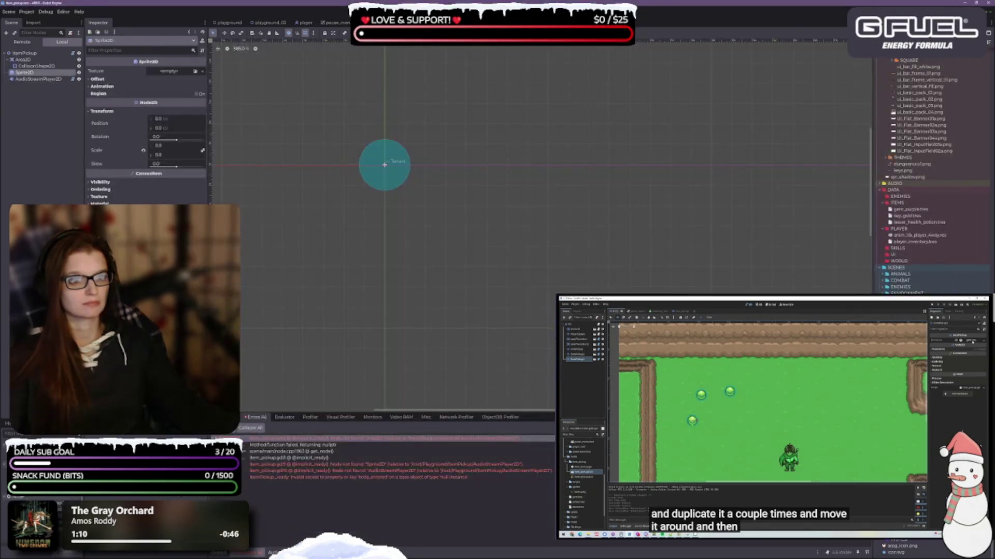
pyautogui.click(37, 60)
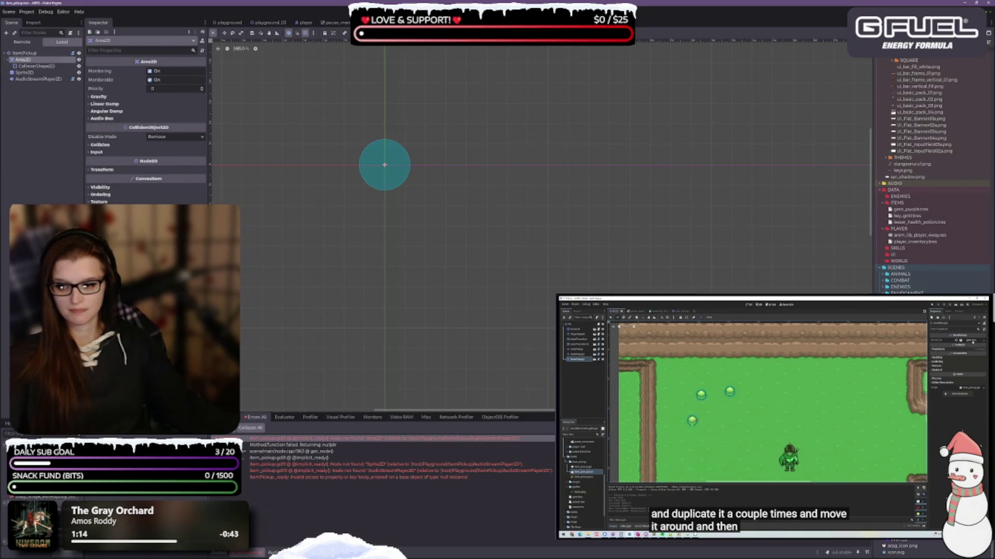
pyautogui.hotkey('alt', 'Tab')
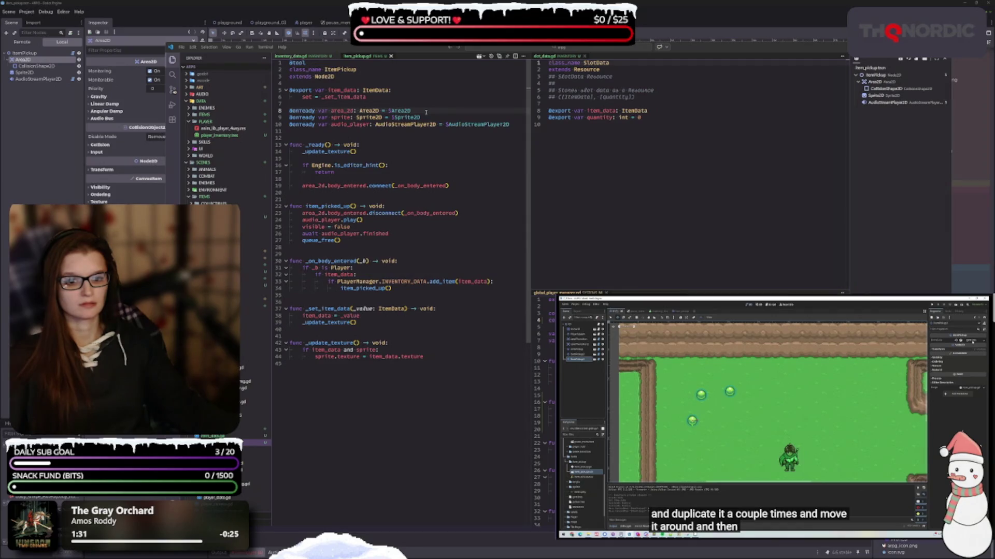
pyautogui.hotkey('alt', 'Tab')
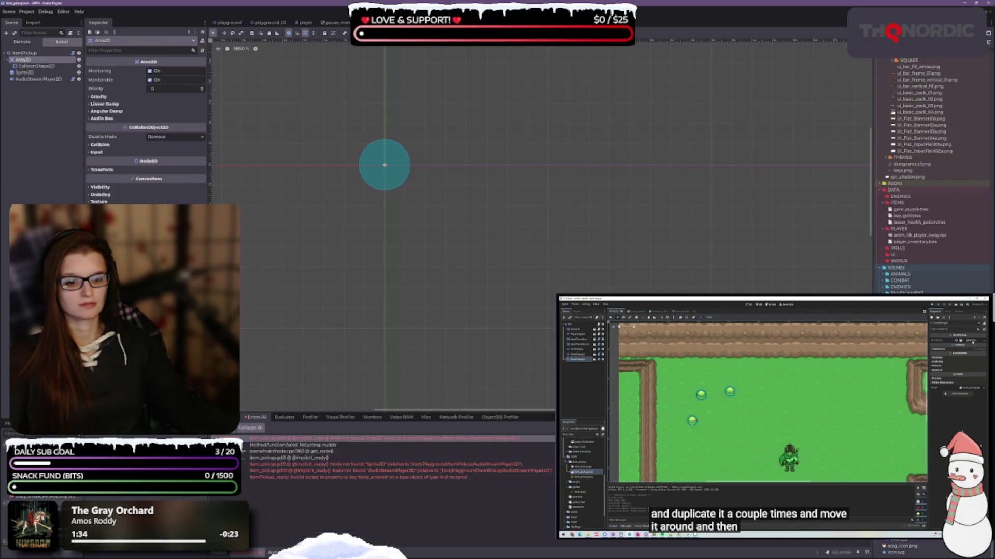
pyautogui.moveTo(298, 467)
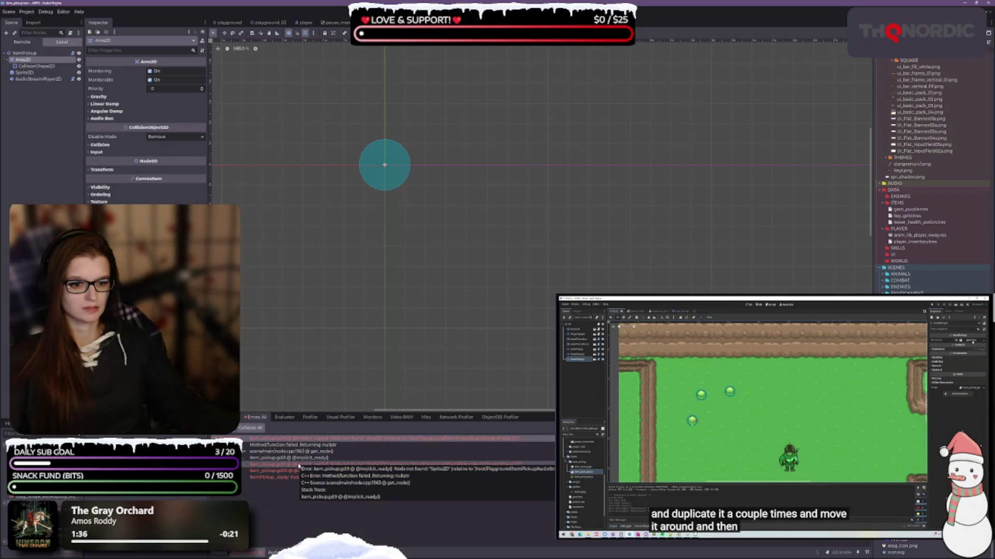
pyautogui.hotkey('alt', 'Tab')
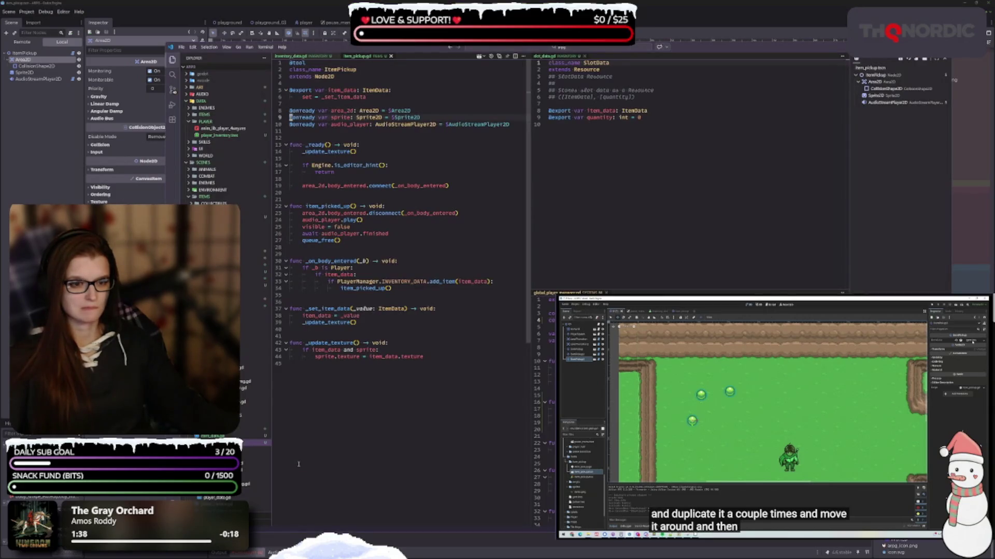
pyautogui.hotkey('alt', 'Tab')
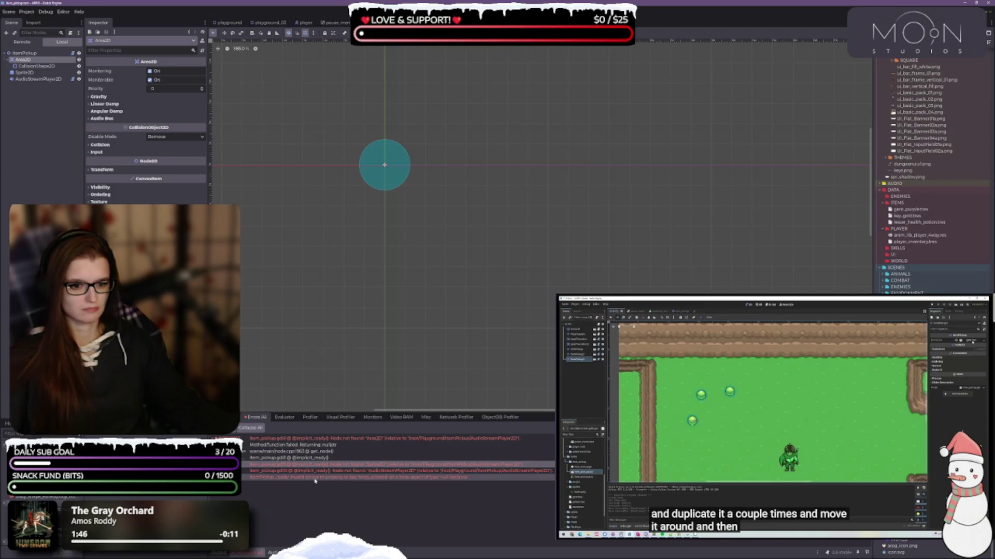
# Review the Area2D, Sprite2D and AudioStreamPlayer2D not-found errors, then open item_pickup.gd in Godot's script editor.
pyautogui.moveTo(314, 481)
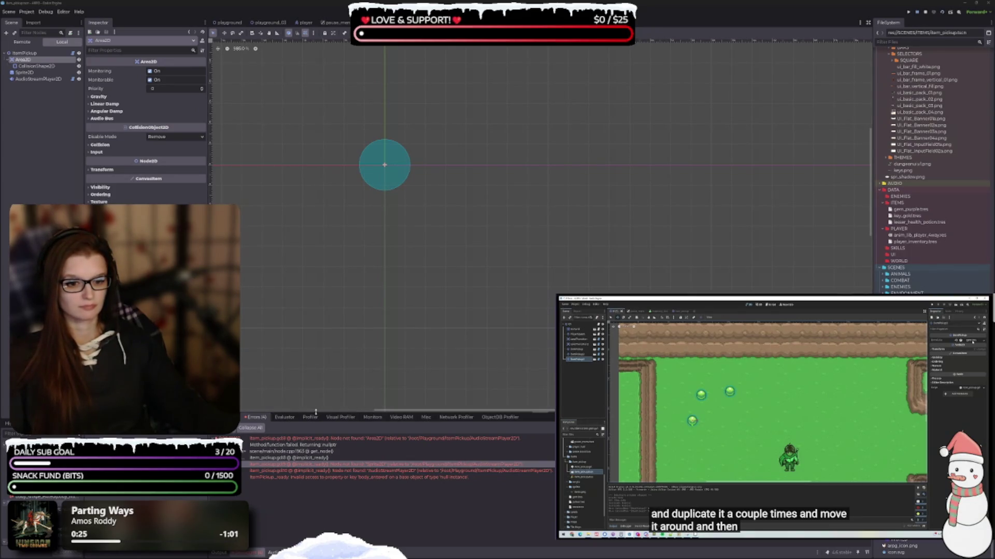
pyautogui.click(346, 444)
pyautogui.click(370, 465)
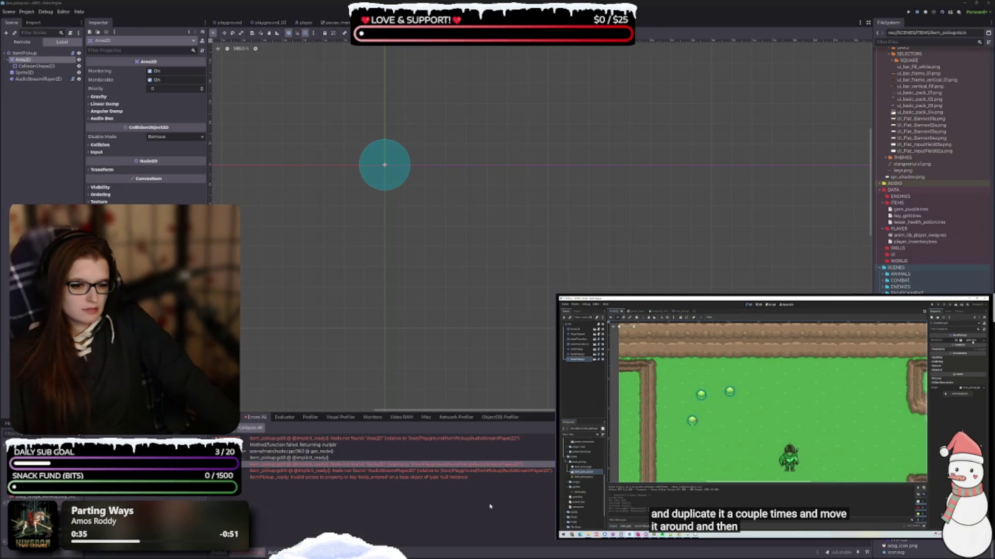
pyautogui.moveTo(772, 441)
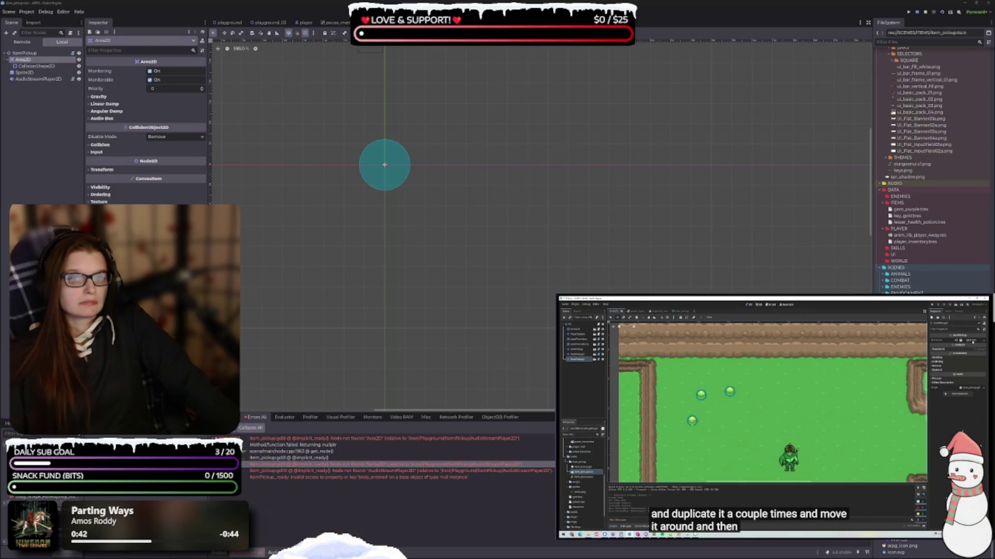
pyautogui.click(770, 466)
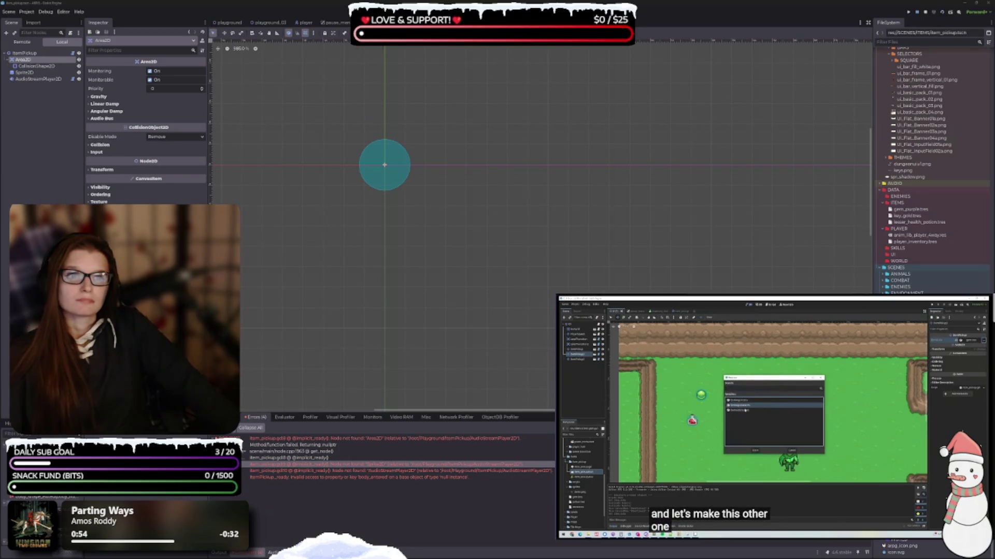
pyautogui.click(500, 12)
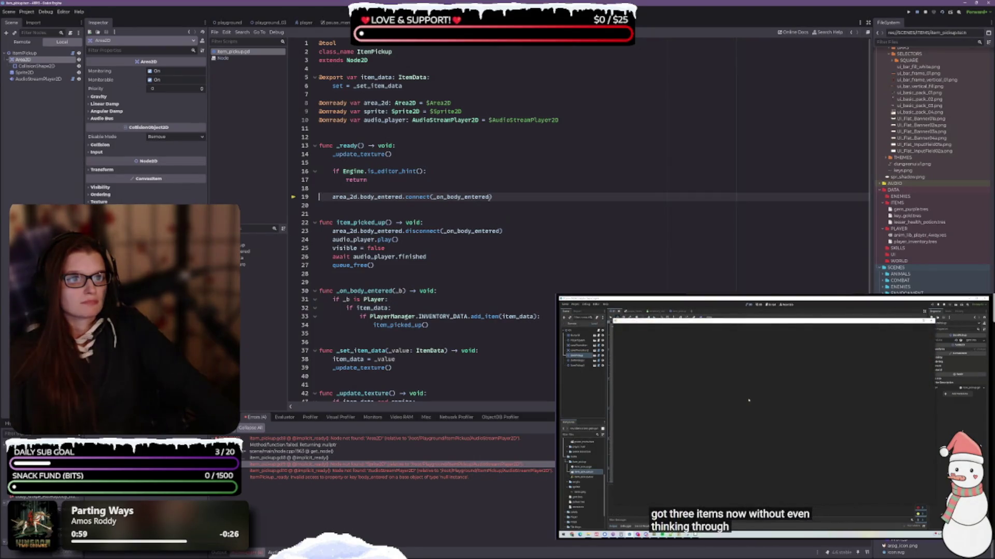
pyautogui.click(343, 96)
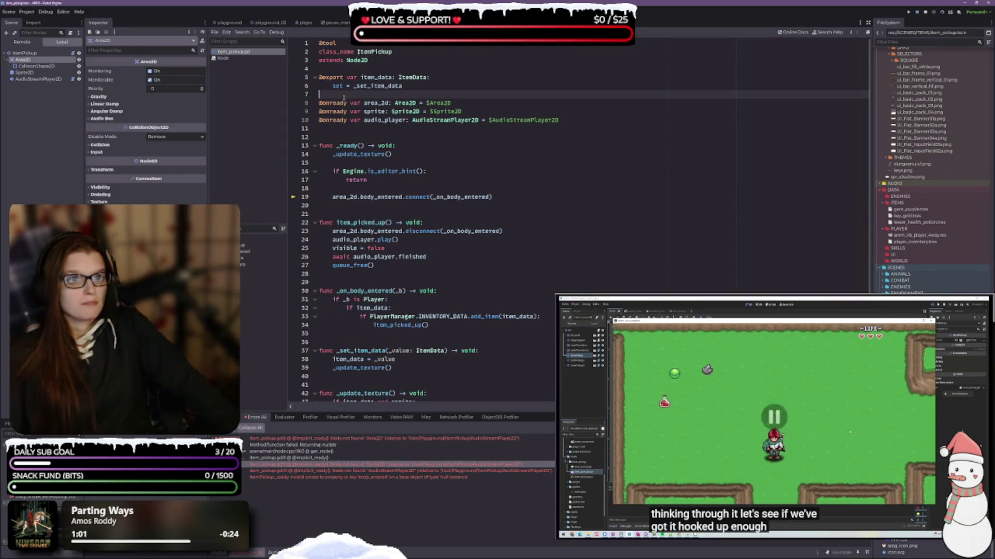
pyautogui.press('Return')
pyautogui.press('Return')
pyautogui.press('Return')
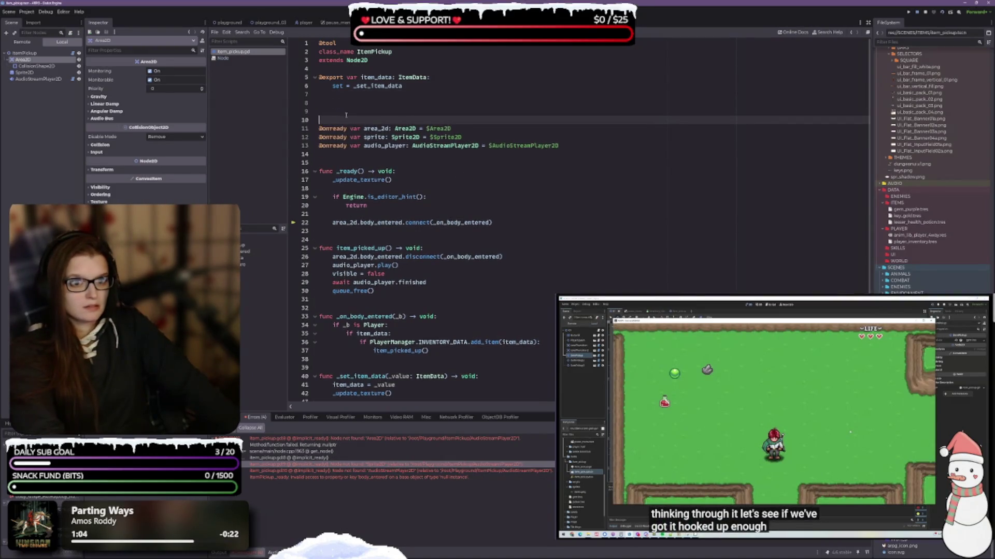
pyautogui.press('Up')
pyautogui.press('Up')
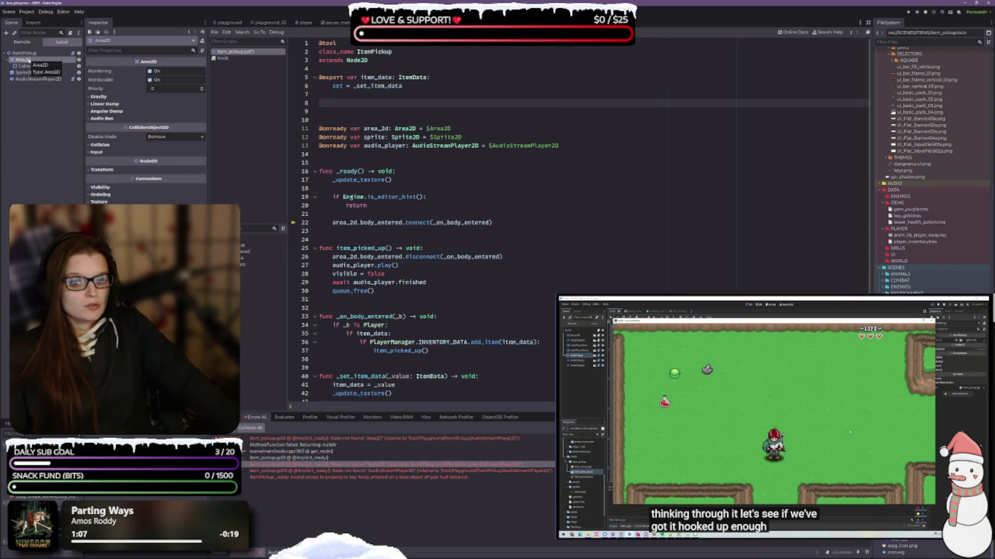
pyautogui.click(42, 61)
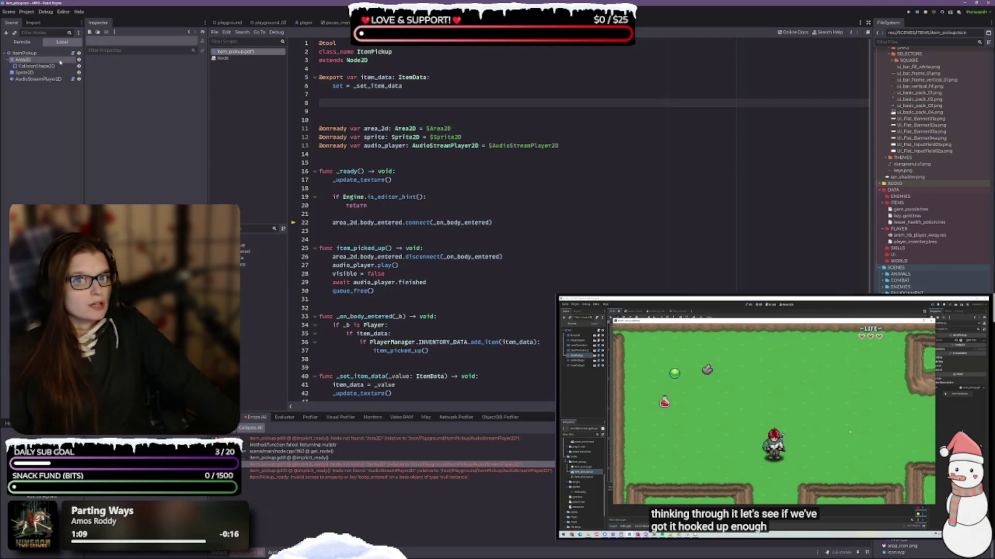
pyautogui.click(27, 63)
pyautogui.moveTo(27, 63); pyautogui.dragTo(365, 104)
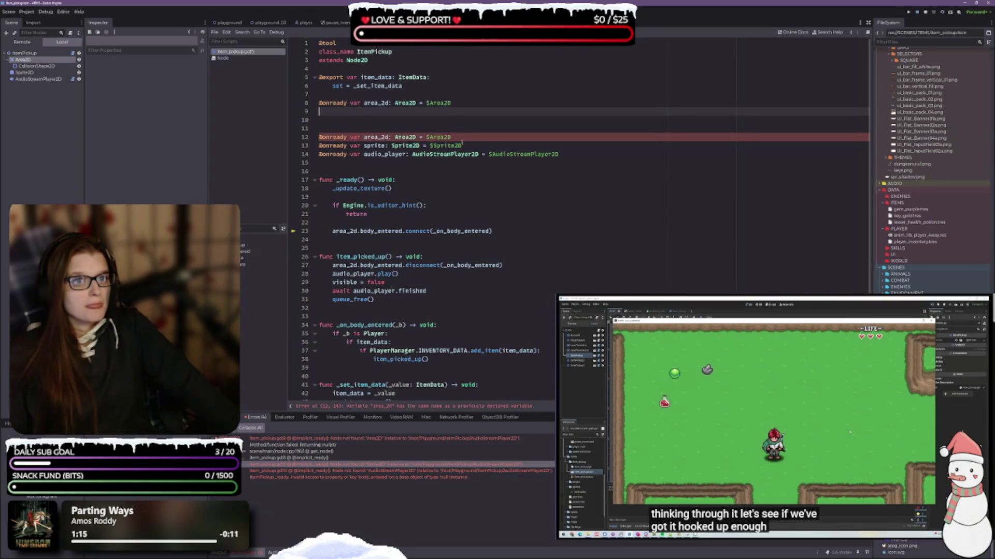
pyautogui.moveTo(458, 137); pyautogui.dragTo(317, 137)
pyautogui.press('BackSpace')
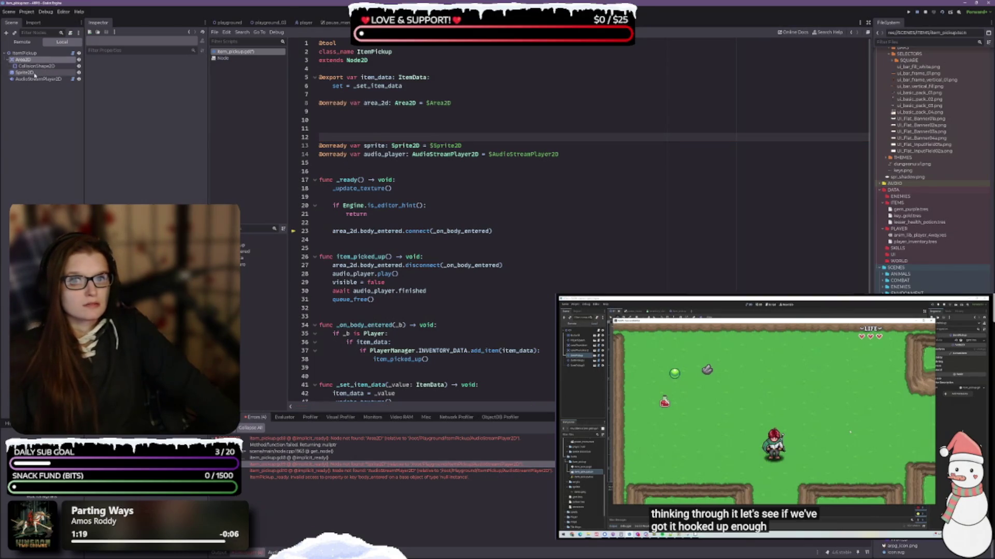
pyautogui.keyDown('ctrl'); pyautogui.click(34, 75); pyautogui.keyUp('ctrl')
pyautogui.moveTo(34, 75); pyautogui.dragTo(343, 119)
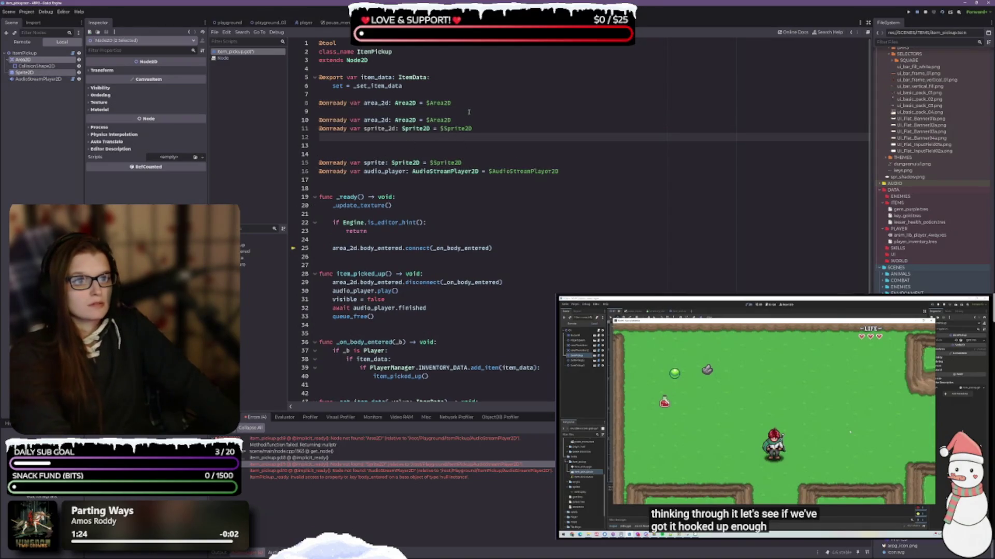
pyautogui.moveTo(452, 120); pyautogui.dragTo(318, 120)
pyautogui.press('BackSpace')
pyautogui.press('BackSpace')
pyautogui.press('BackSpace')
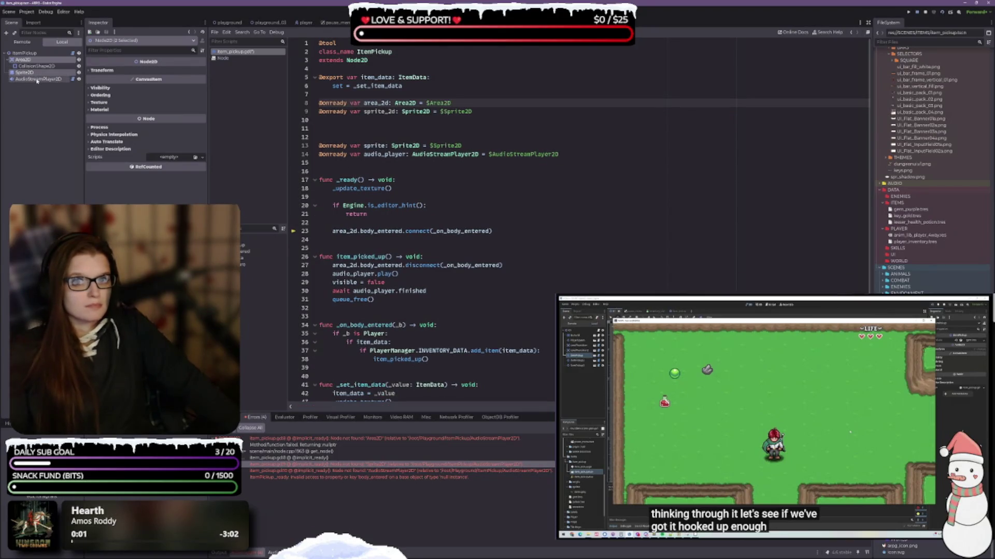
pyautogui.click(38, 79)
pyautogui.moveTo(37, 80); pyautogui.dragTo(334, 122)
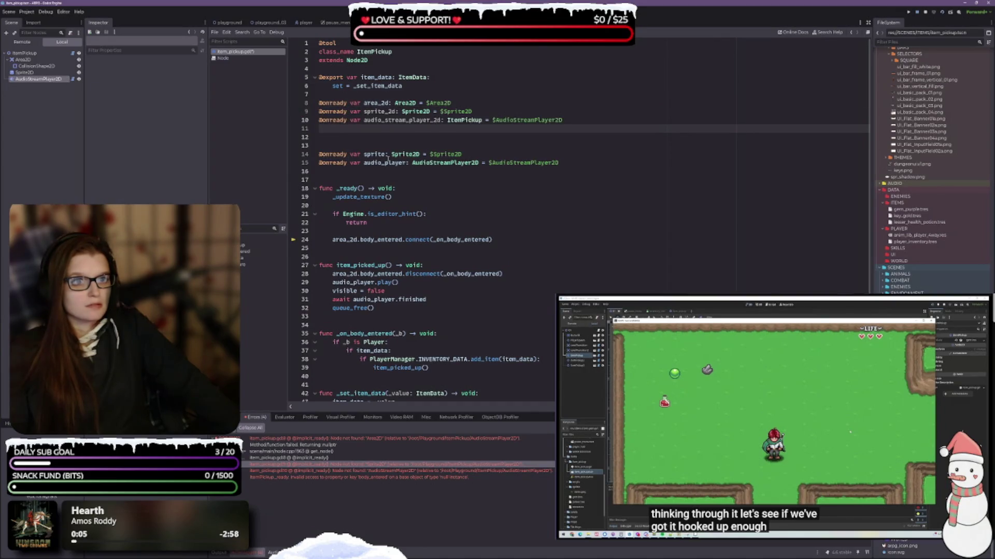
pyautogui.moveTo(559, 163)
pyautogui.mouseDown()
pyautogui.moveTo(321, 145)
pyautogui.moveTo(318, 129)
pyautogui.mouseUp()
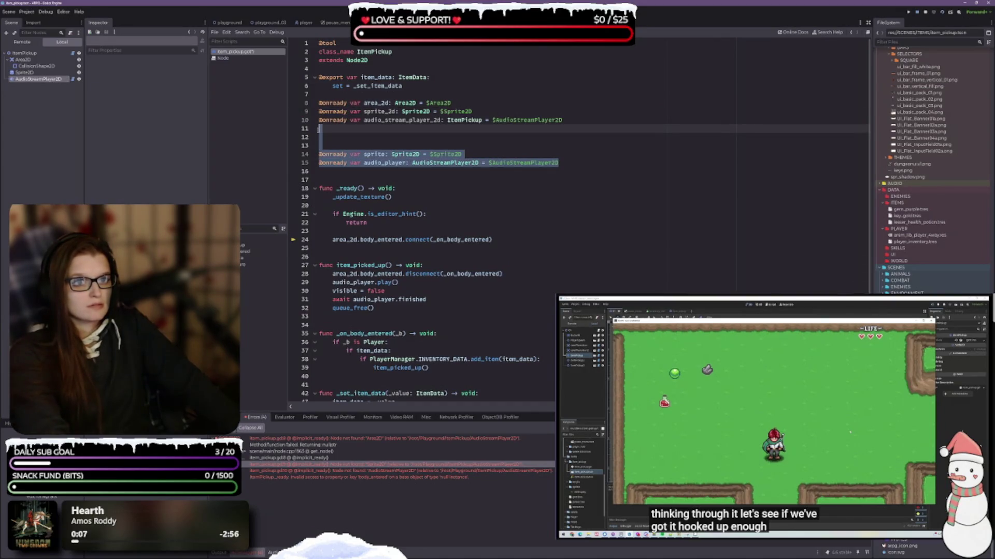
pyautogui.press('BackSpace')
pyautogui.press('BackSpace')
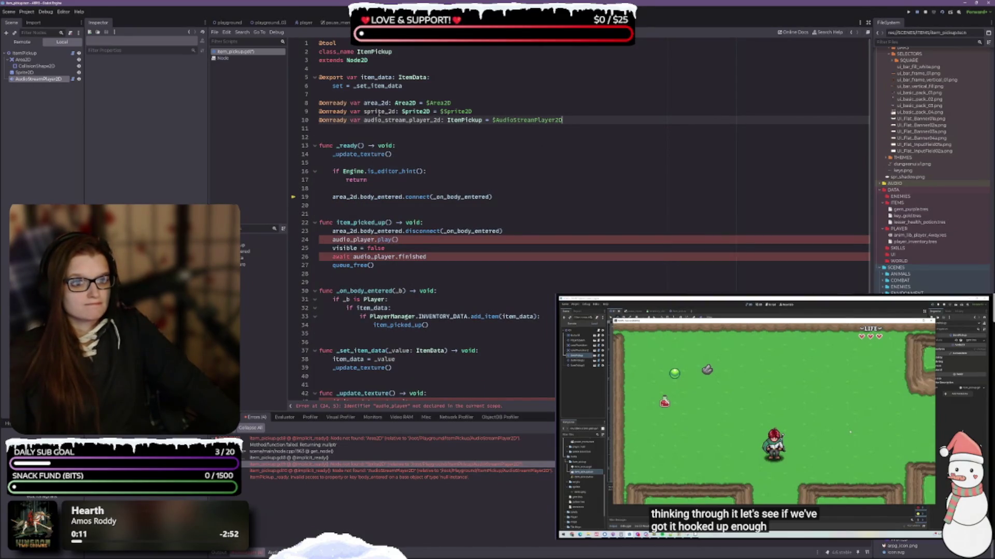
# Rename sprite to sprite_2d in _update_texture.
pyautogui.click(375, 111)
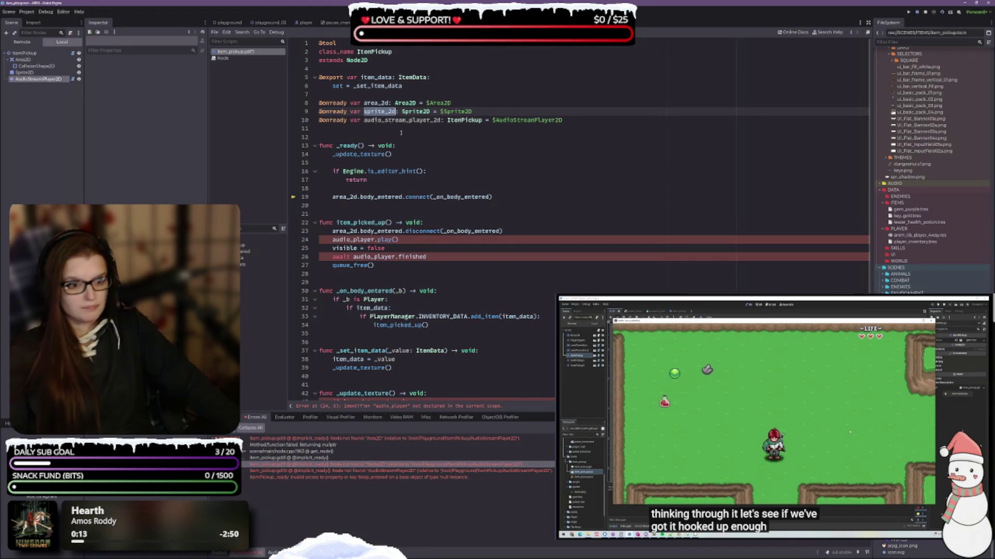
pyautogui.scroll(-1, 494, 268)
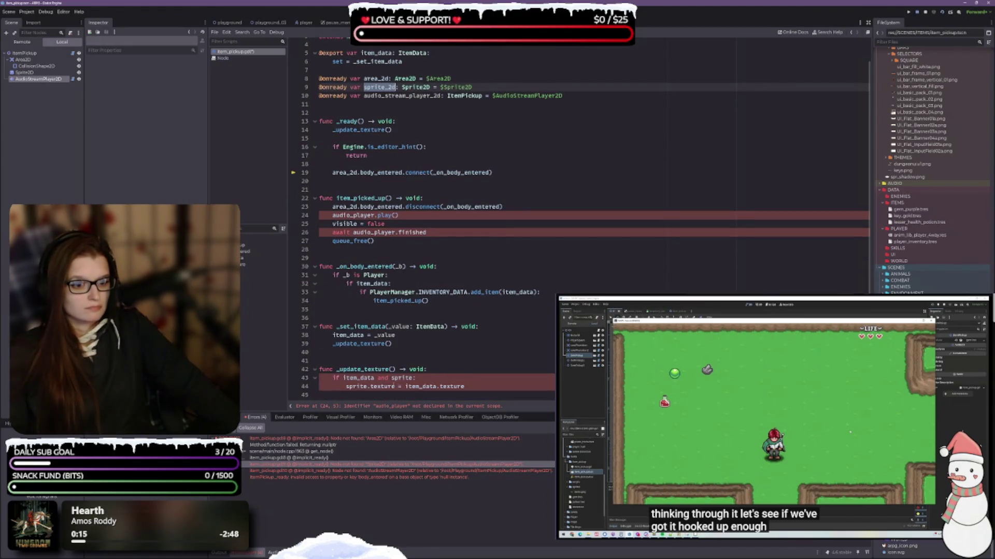
pyautogui.moveTo(402, 378)
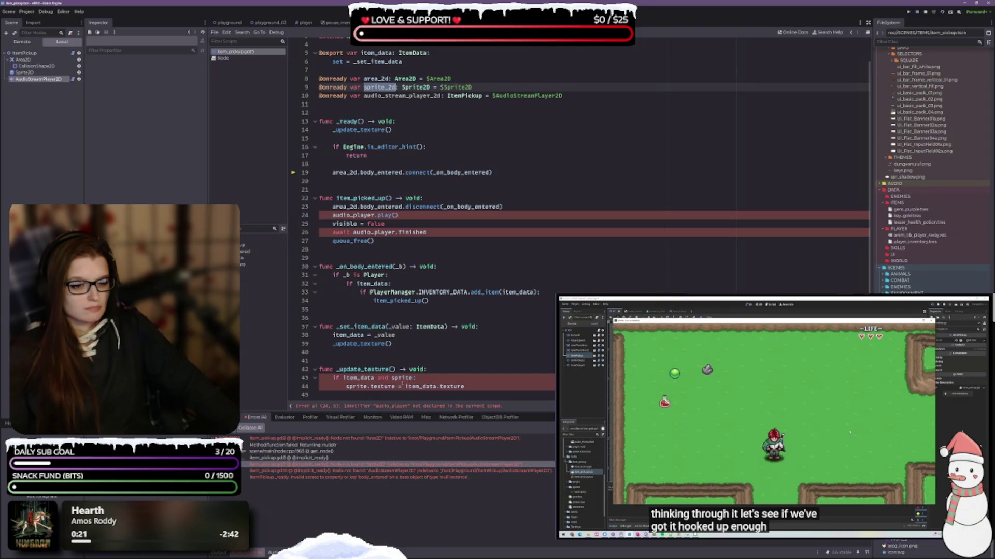
pyautogui.click(396, 378)
pyautogui.click(366, 386)
pyautogui.write('_2d')
# Replace audio_player with audio_stream_player_2d on lines 24 and 26 of item_picked_up.
pyautogui.doubleClick(391, 96)
pyautogui.hotkey('ctrl', 'c')
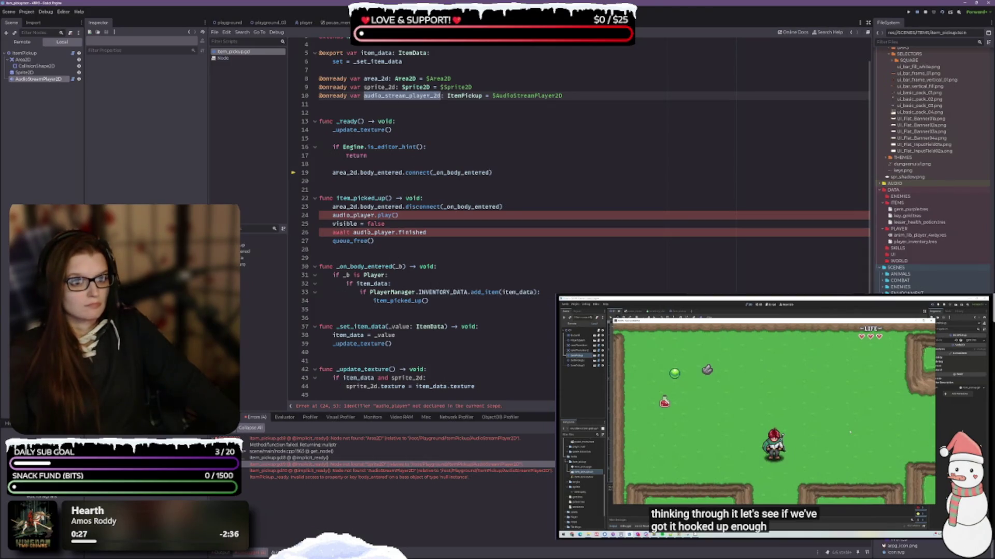
pyautogui.click(362, 215)
pyautogui.click(374, 223)
pyautogui.doubleClick(355, 215)
pyautogui.hotkey('ctrl', 'v')
pyautogui.click(374, 232)
pyautogui.doubleClick(374, 232)
pyautogui.hotkey('ctrl', 'v')
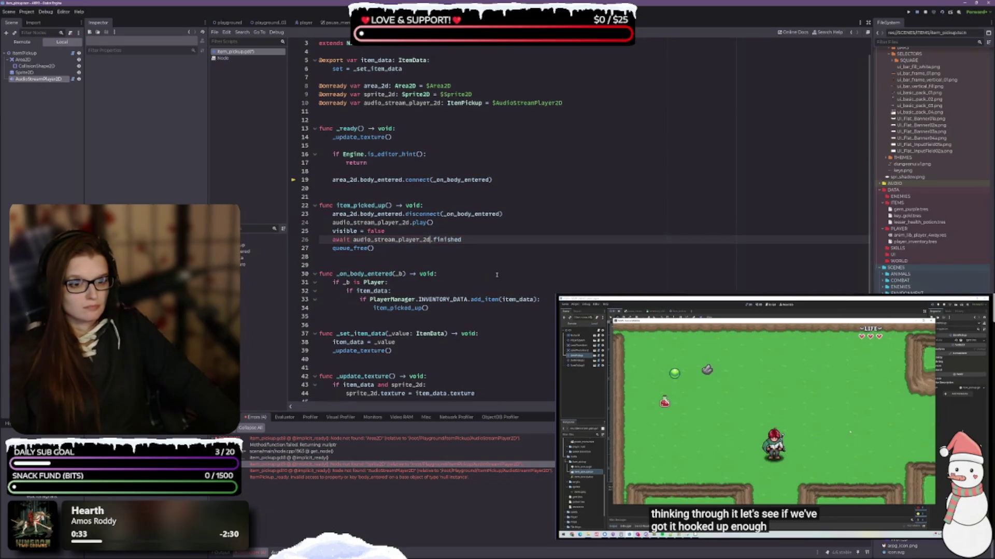
# Save item_pickup.gd and return to the 2D scene view with Ctrl+F1.
pyautogui.hotkey('ctrl', 's')
pyautogui.scroll(1, 452, 273)
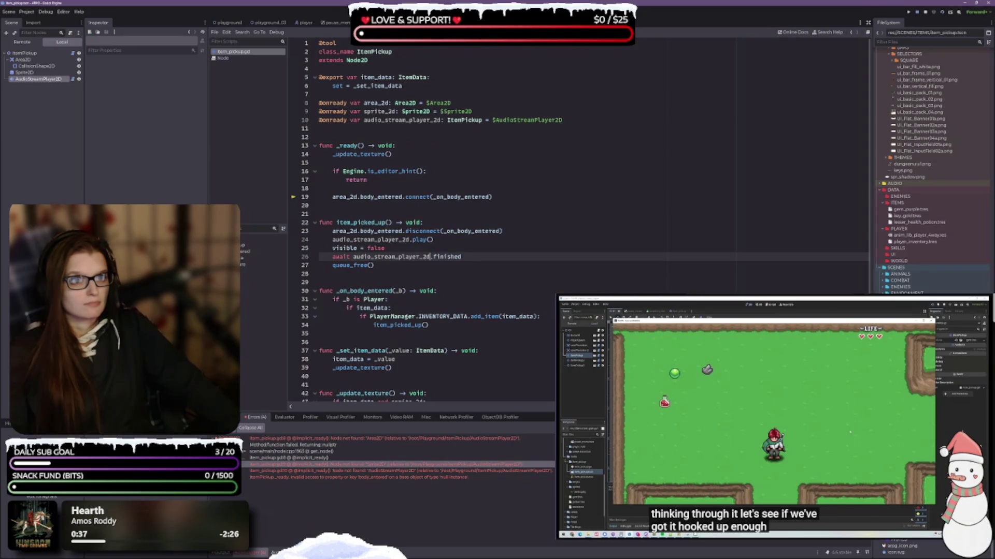
pyautogui.hotkey('ctrl', 'F1')
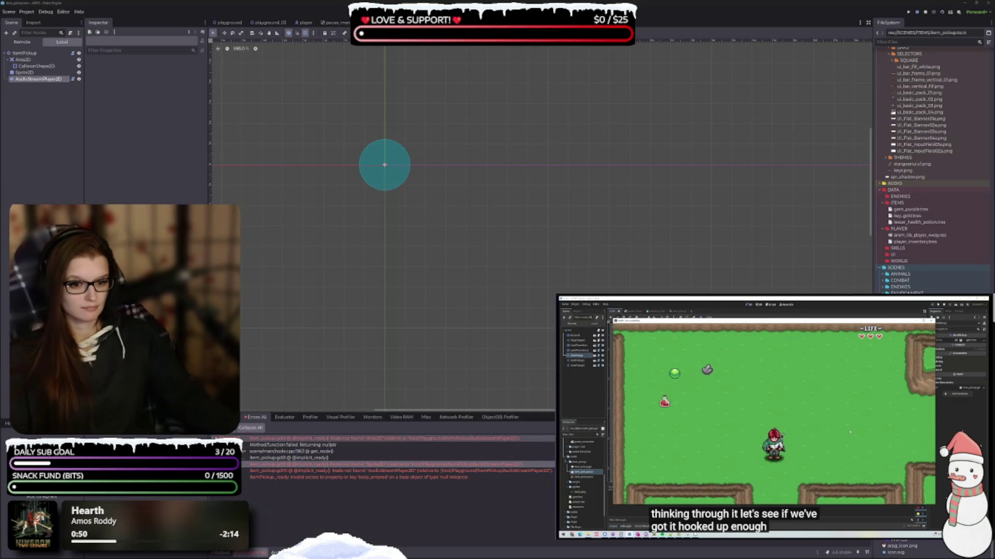
# Run the playground scene with F6 and view the Debugger's error list.
pyautogui.click(228, 22)
pyautogui.moveTo(587, 261); pyautogui.dragTo(563, 238)
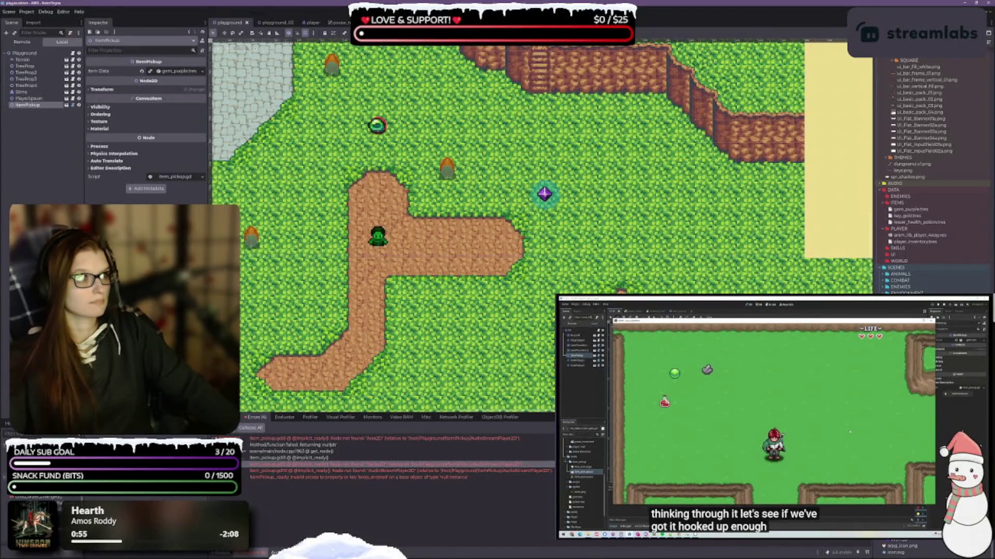
pyautogui.press('F6')
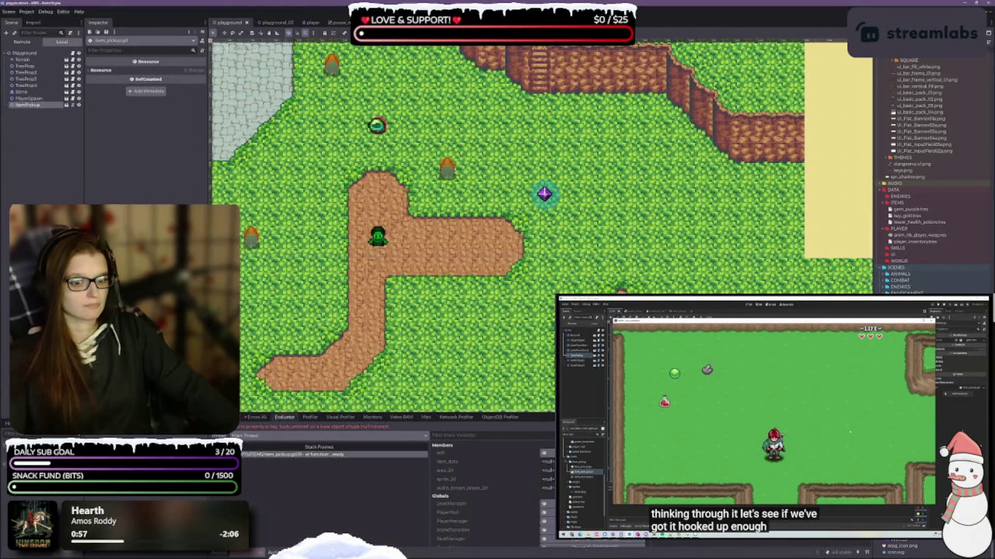
pyautogui.click(259, 417)
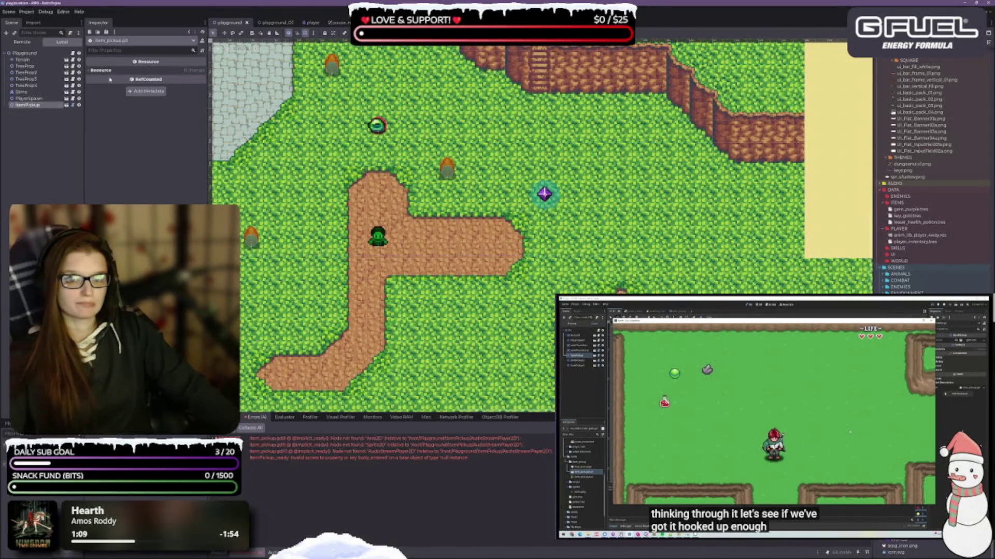
# Inspect the ItemPickup node's script properties and open the fourth error's script in VS Code.
pyautogui.click(91, 72)
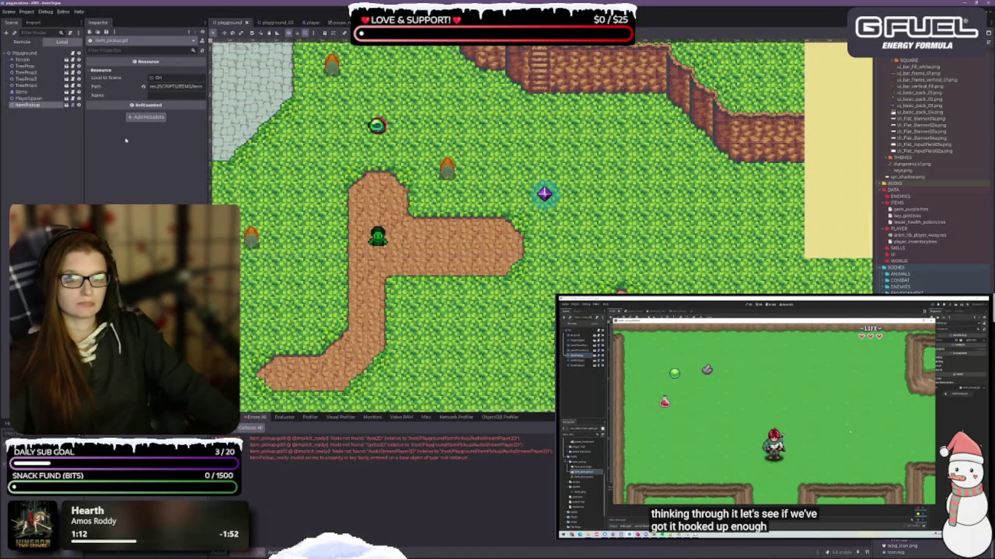
pyautogui.click(24, 106)
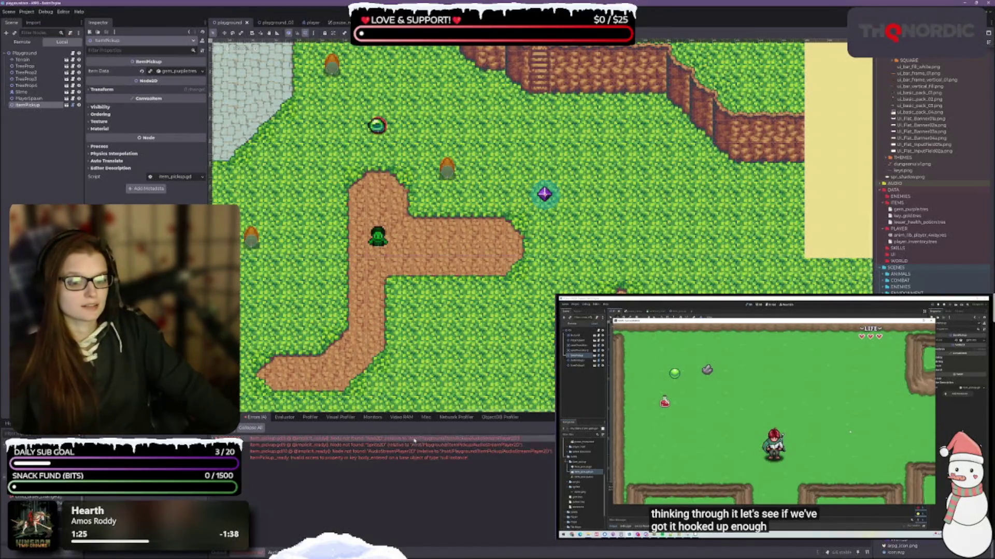
pyautogui.moveTo(414, 441)
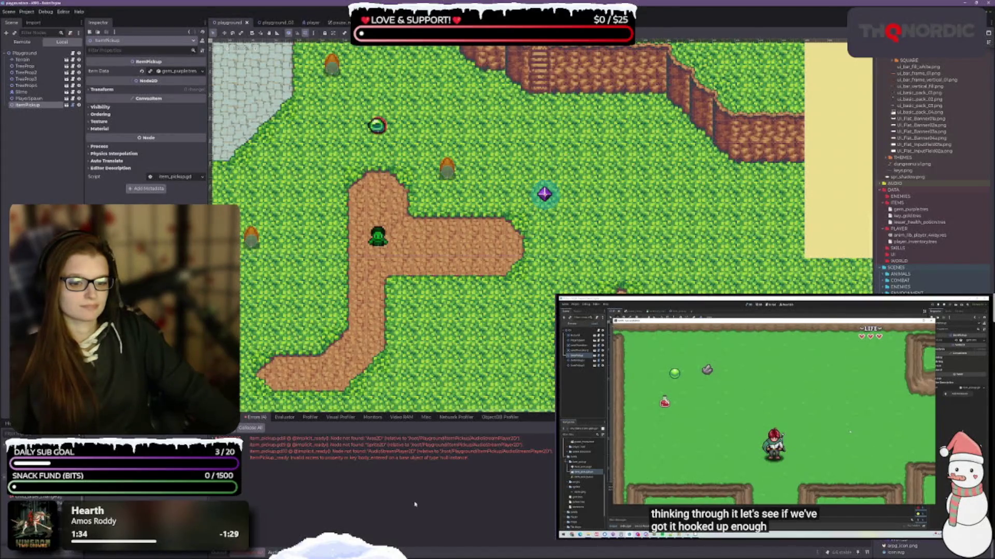
pyautogui.click(331, 458)
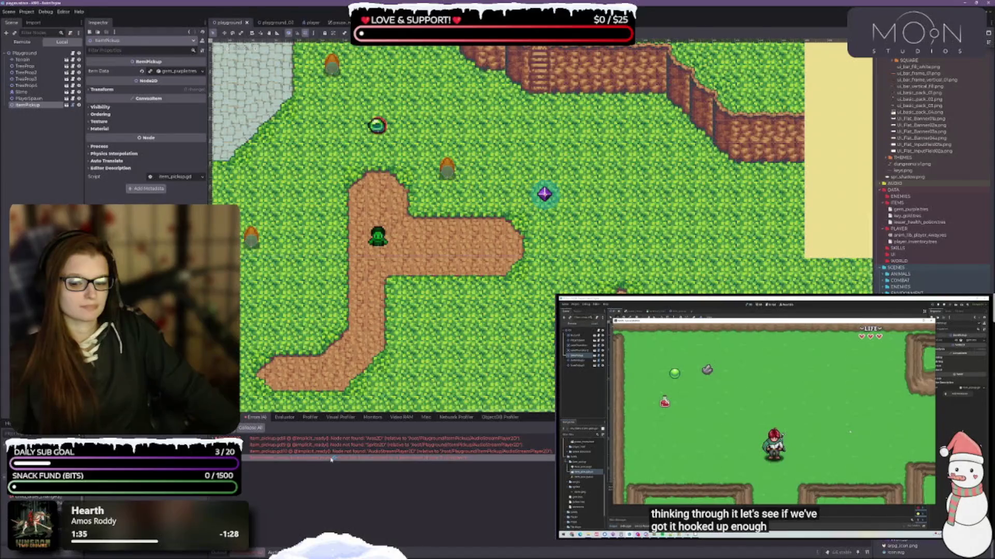
pyautogui.doubleClick(330, 459)
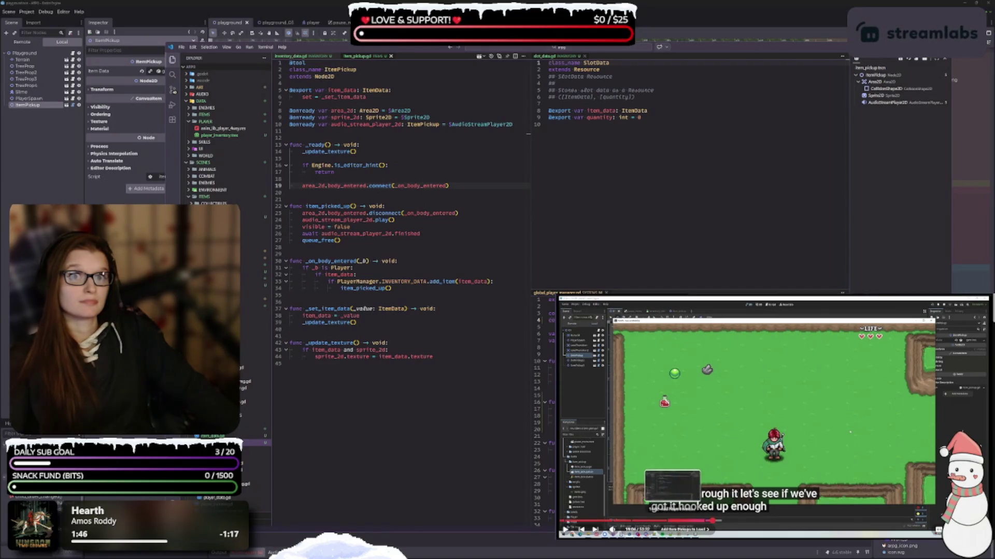
pyautogui.click(669, 522)
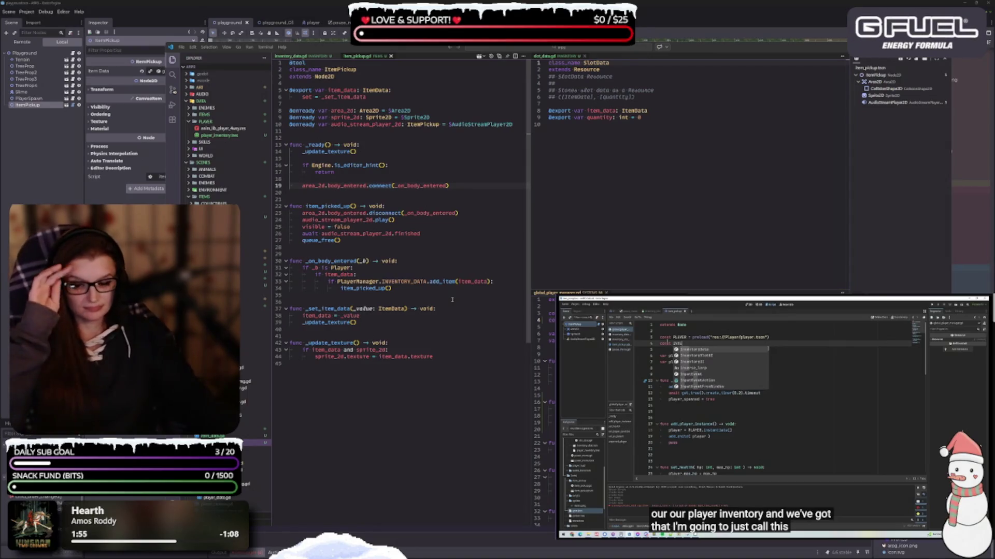
pyautogui.click(866, 446)
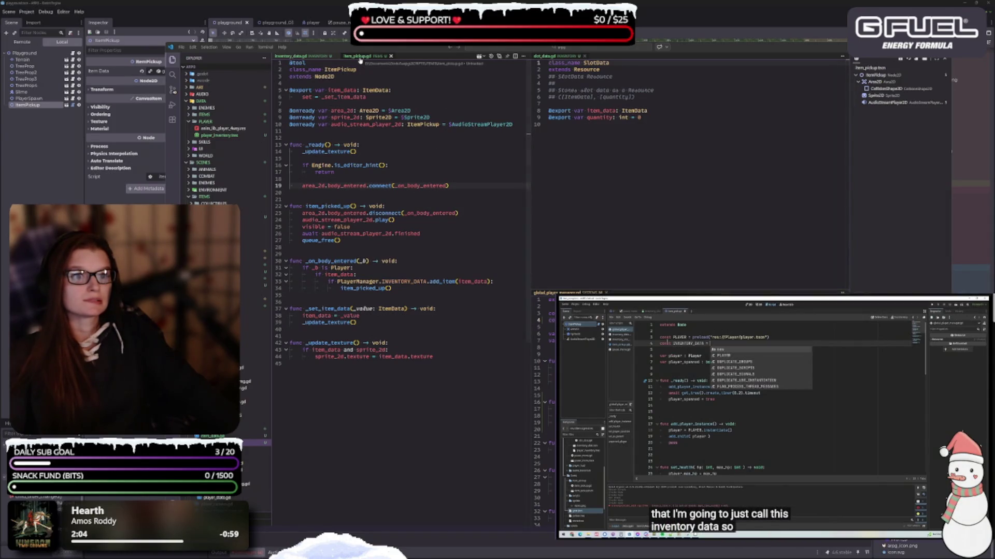
pyautogui.click(399, 163)
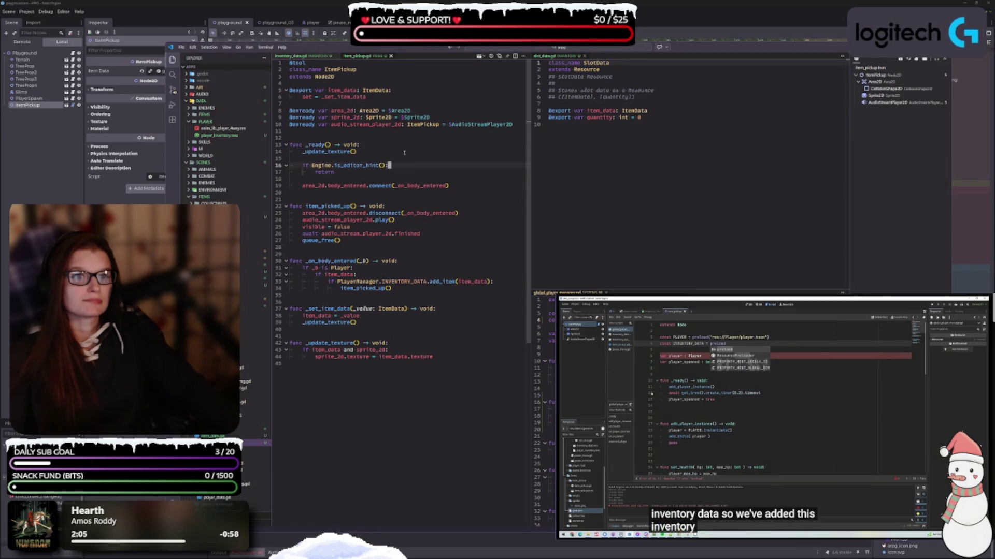
pyautogui.click(303, 57)
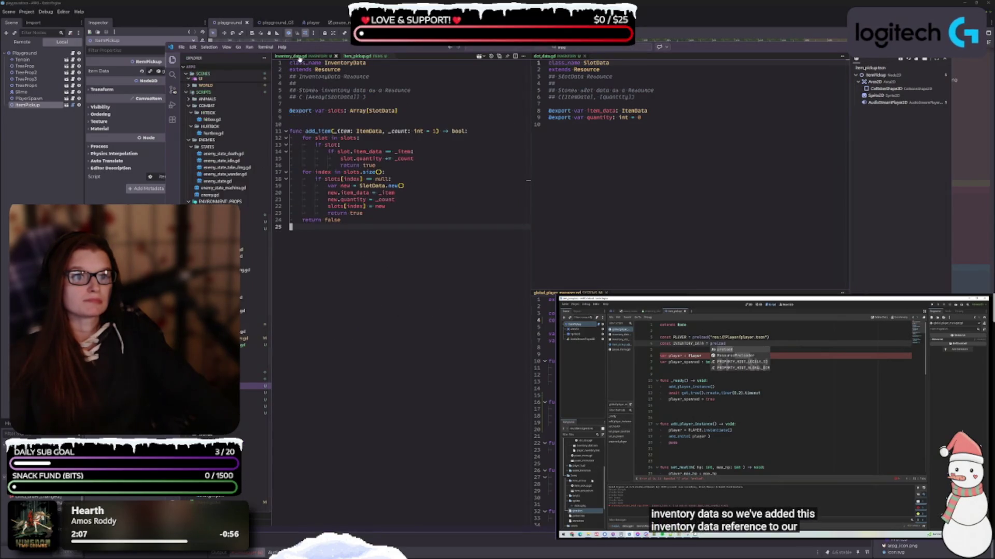
pyautogui.click(357, 57)
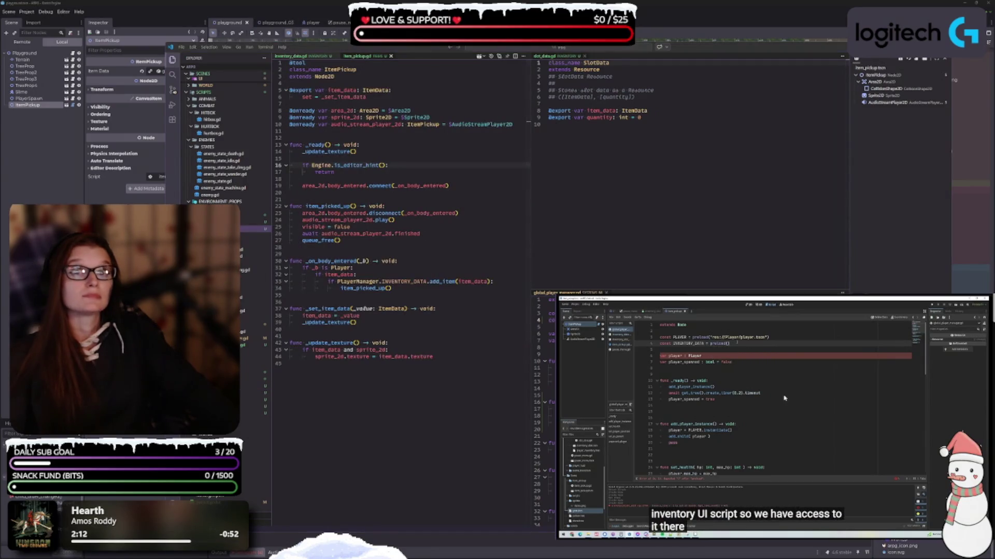
pyautogui.moveTo(781, 396)
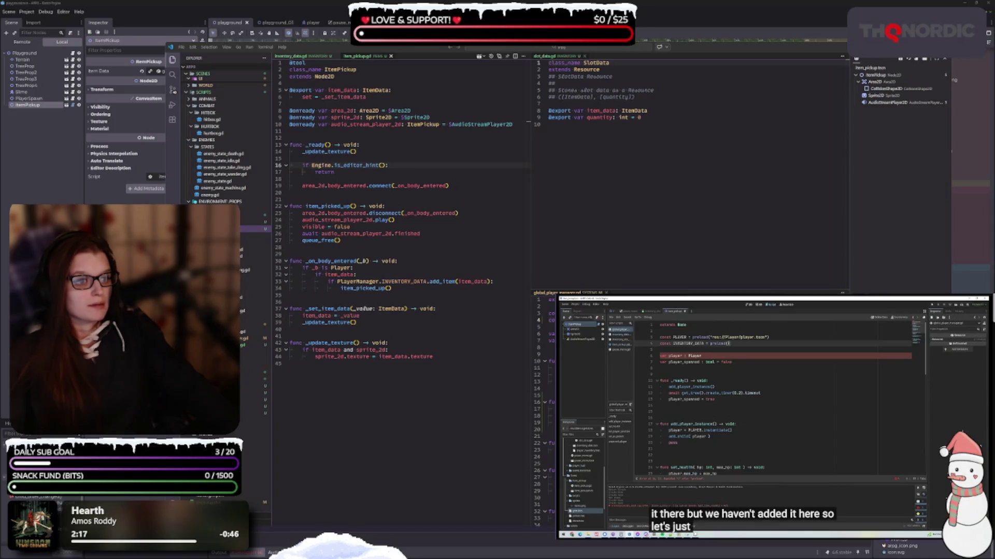
pyautogui.moveTo(757, 447)
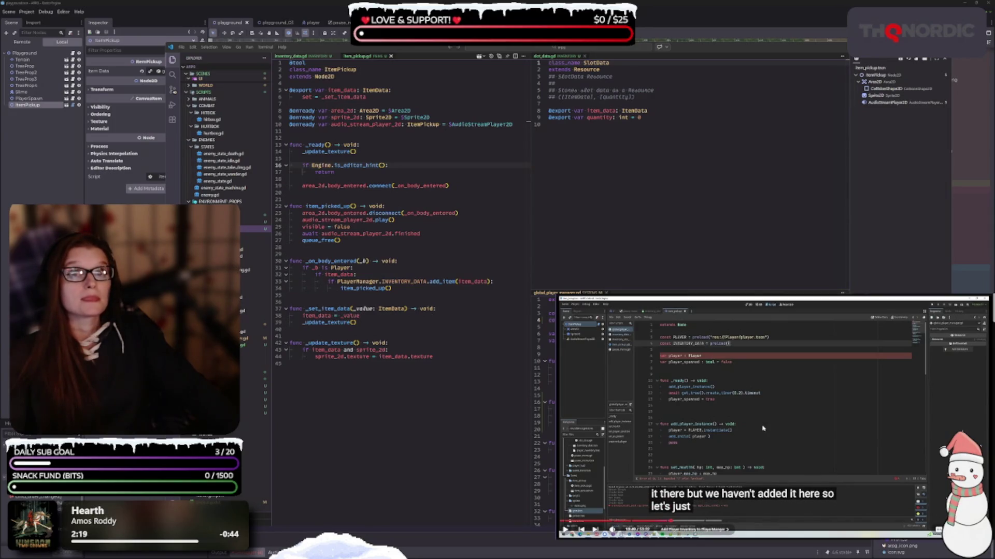
pyautogui.click(763, 429)
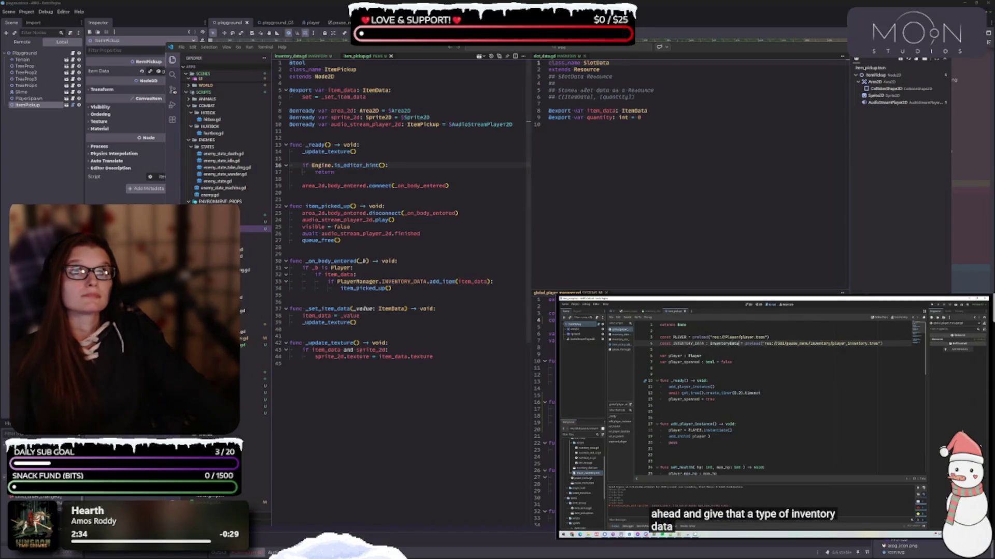
pyautogui.click(773, 417)
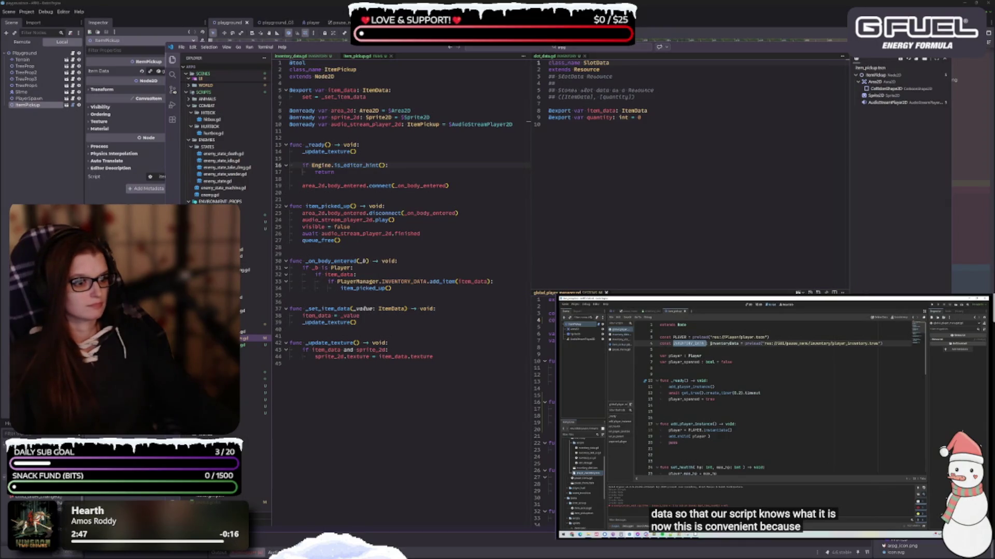
pyautogui.click(771, 414)
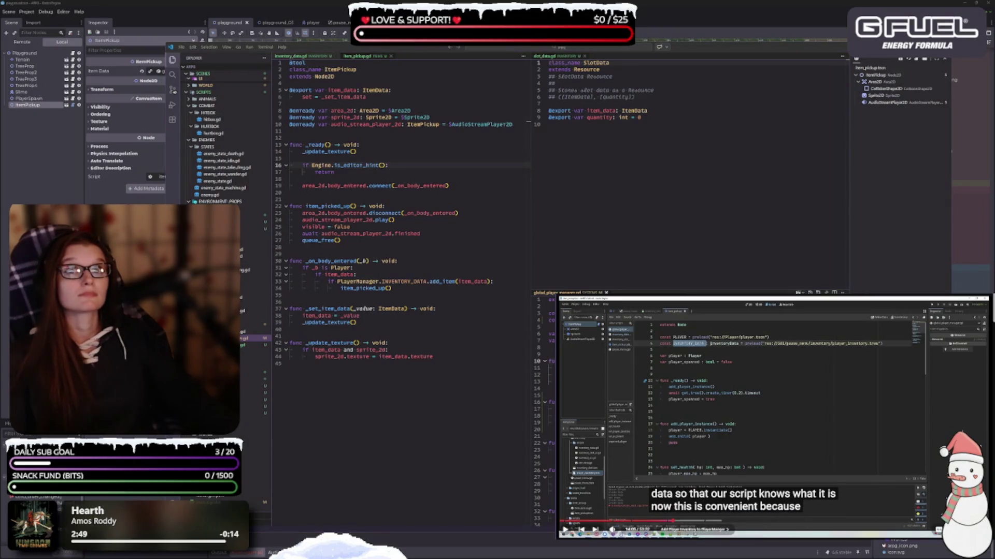
pyautogui.press('space')
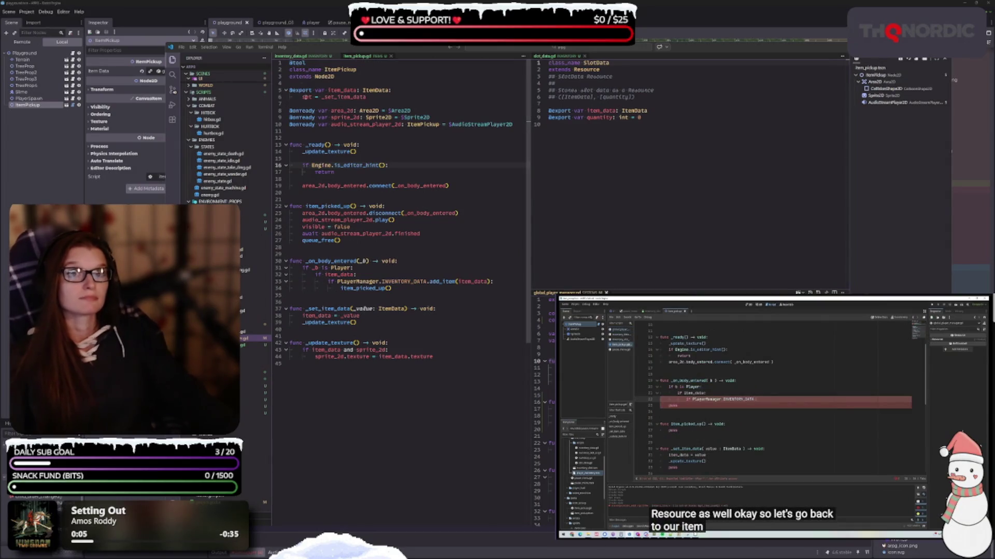
pyautogui.click(361, 57)
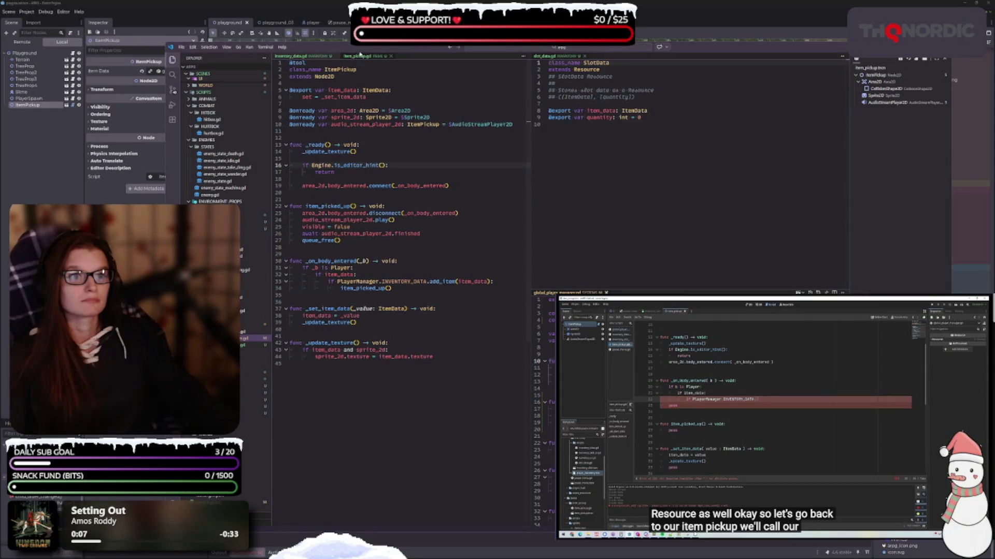
pyautogui.click(738, 404)
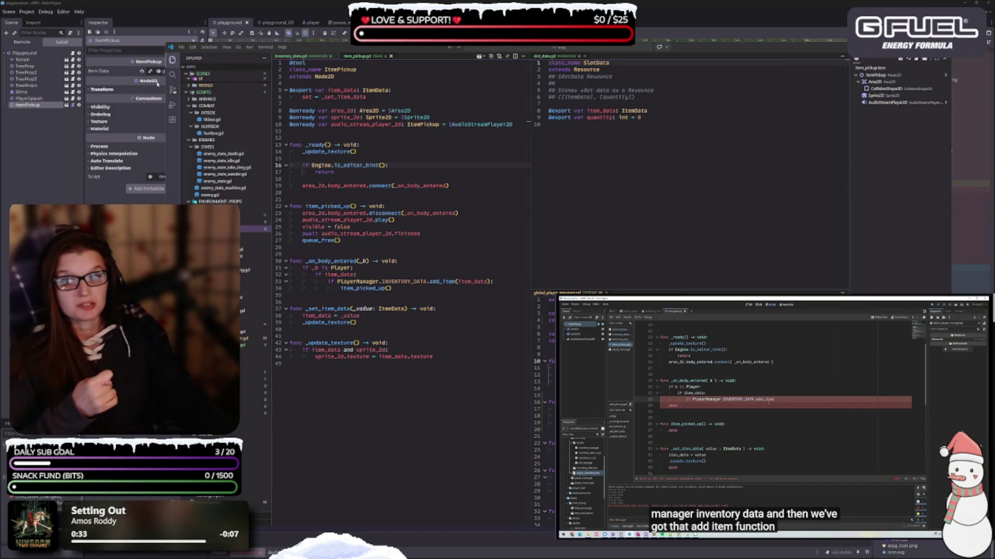
pyautogui.moveTo(768, 400)
pyautogui.scroll(-3, 769, 403)
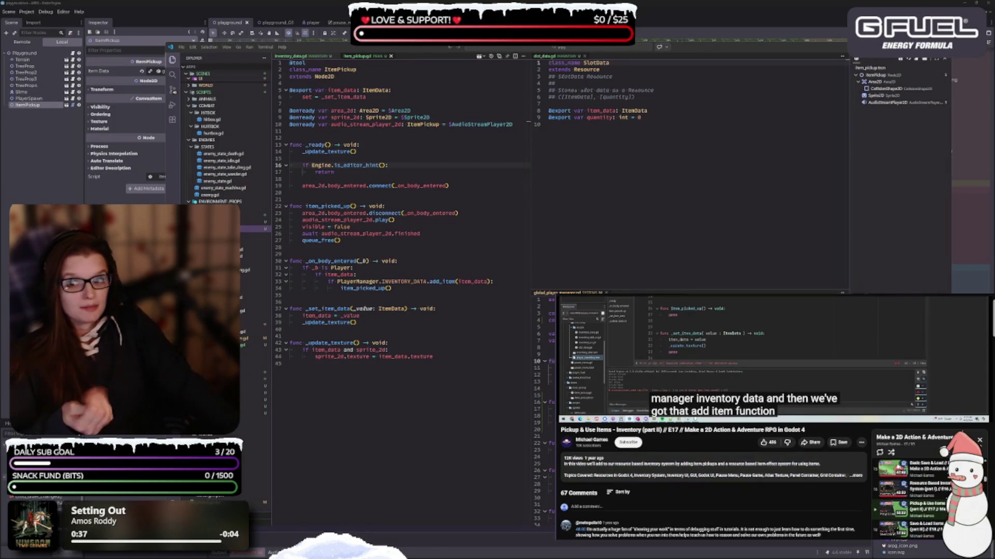
pyautogui.scroll(3, 769, 403)
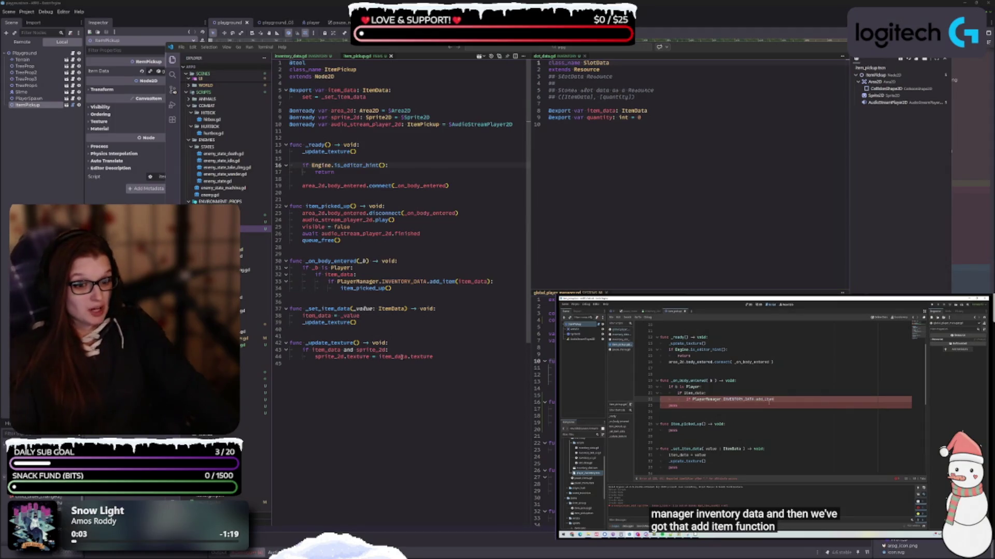
pyautogui.moveTo(725, 466)
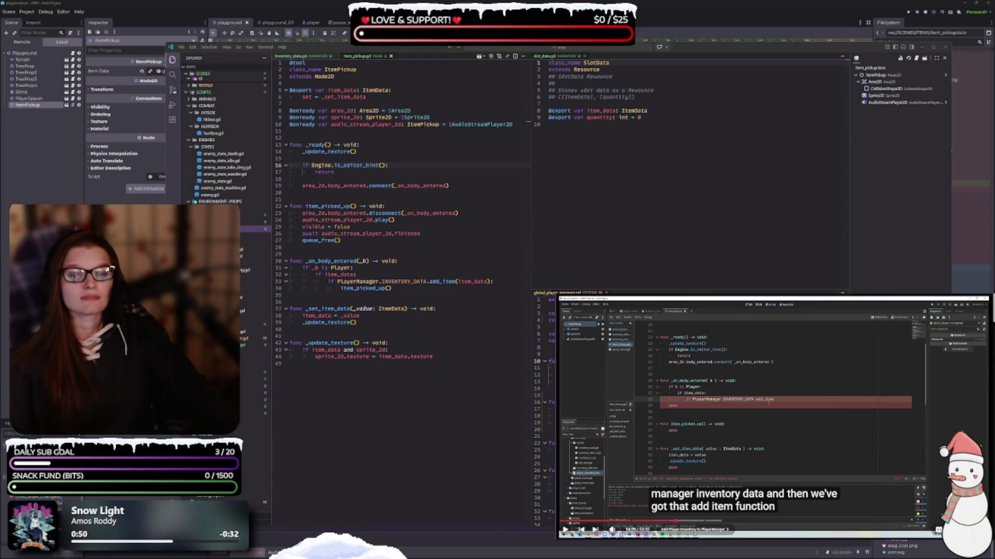
pyautogui.click(713, 493)
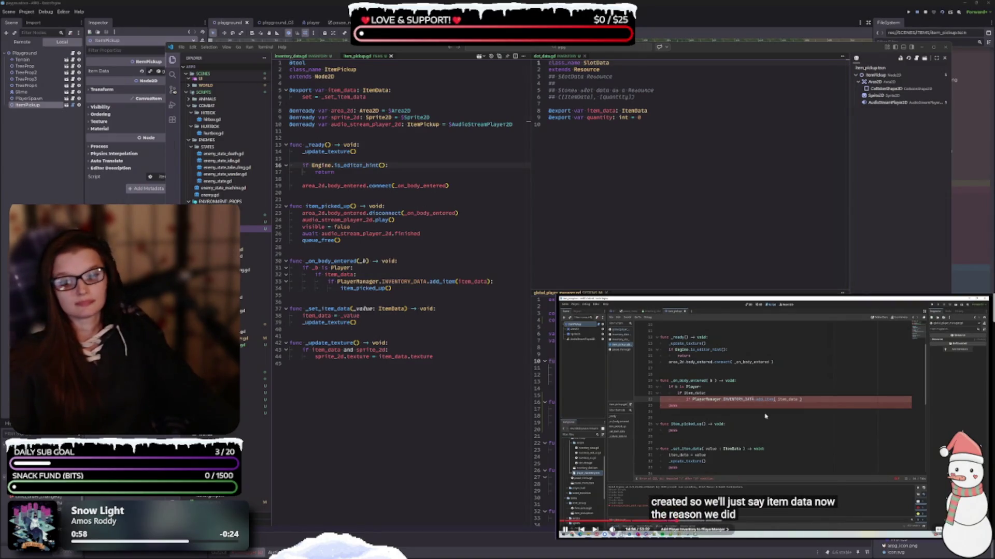
pyautogui.click(764, 416)
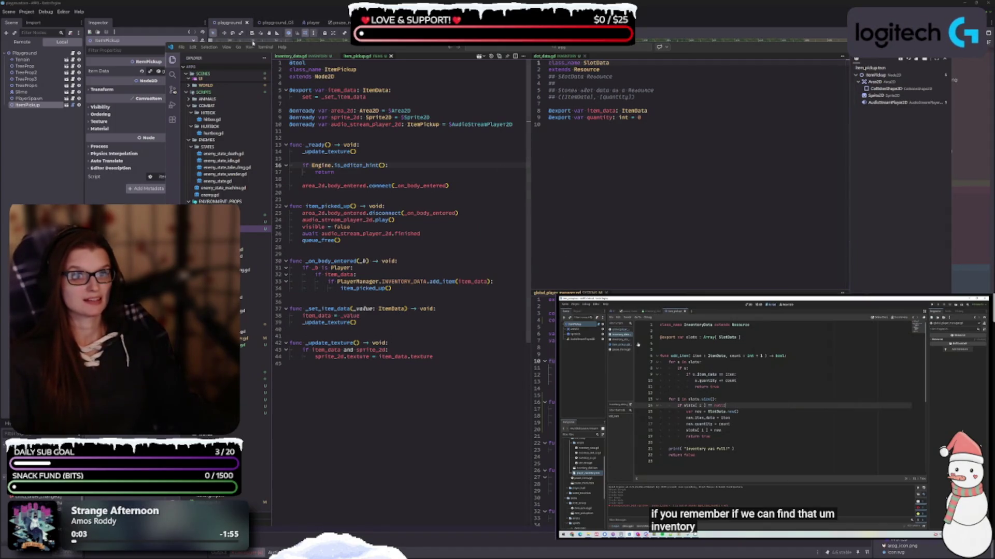
# Leave VS Code and bring the Godot editor window back to the front.
pyautogui.click(221, 26)
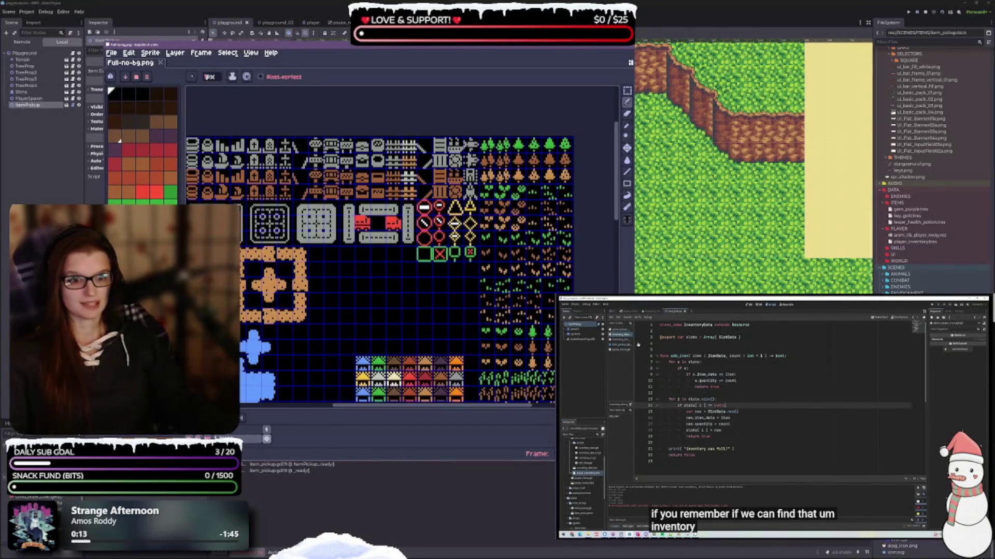
# Scroll over the Full-no-bg.png icons, plant and building tiles, then Alt+Tab back to Godot.
pyautogui.scroll(5, 390, 269)
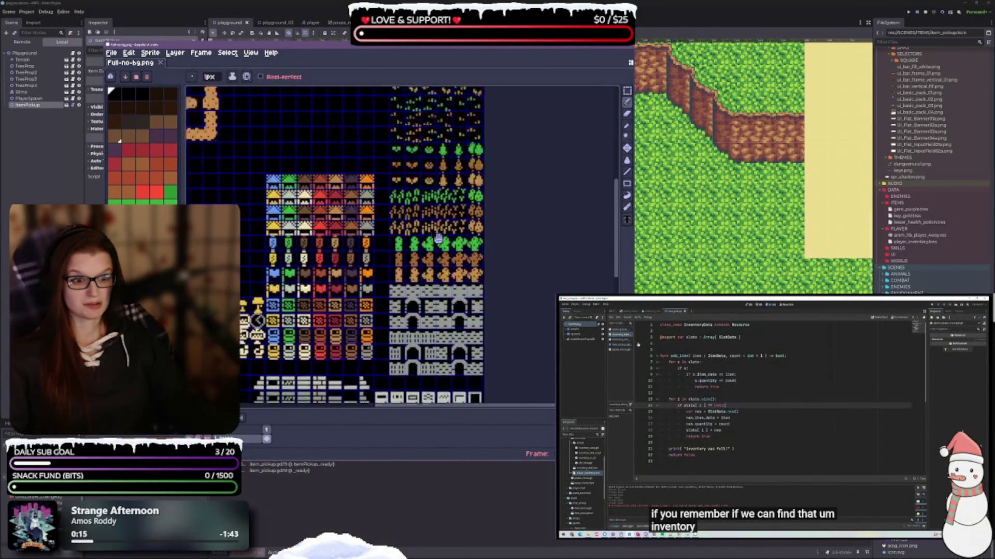
pyautogui.scroll(-3, 391, 268)
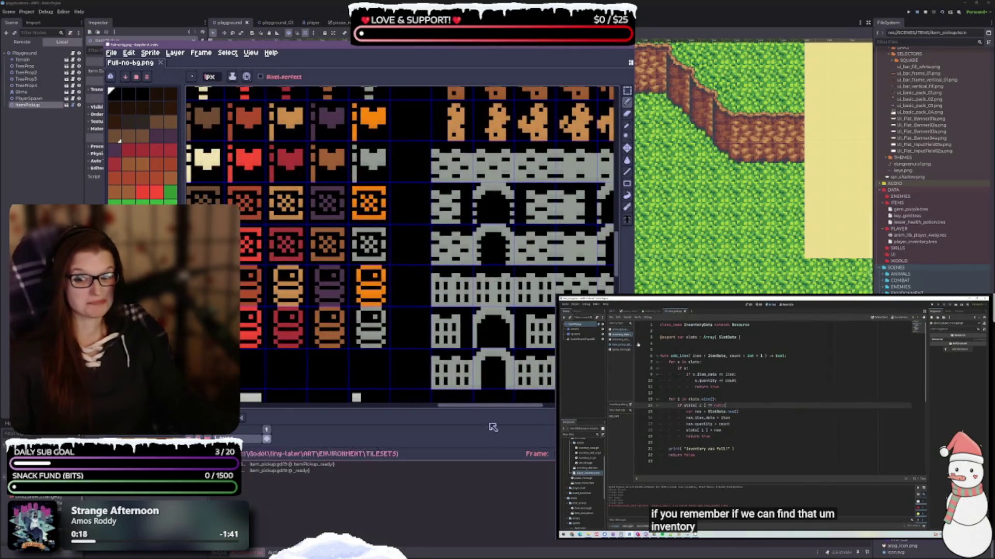
pyautogui.scroll(-3, 440, 316)
pyautogui.scroll(3, 479, 312)
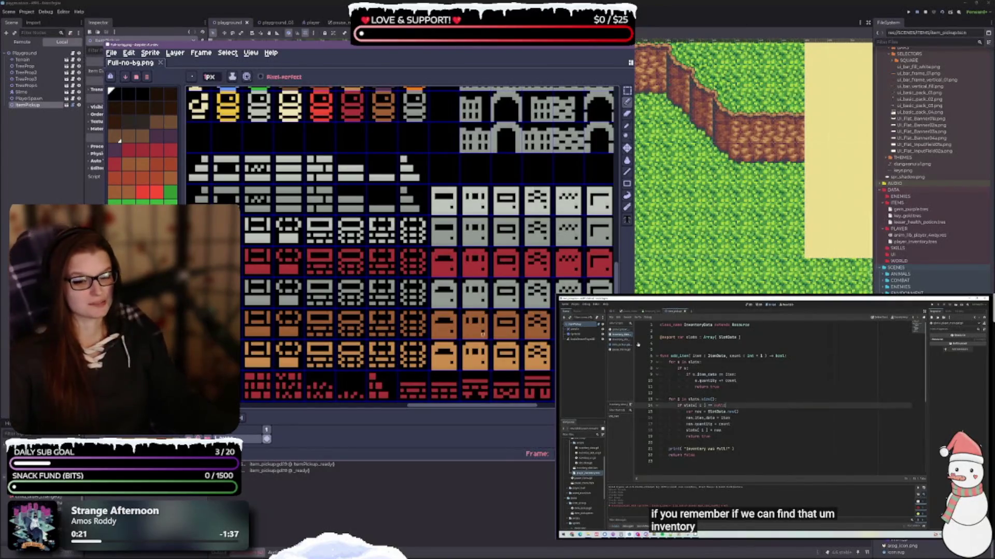
pyautogui.scroll(-1, 345, 289)
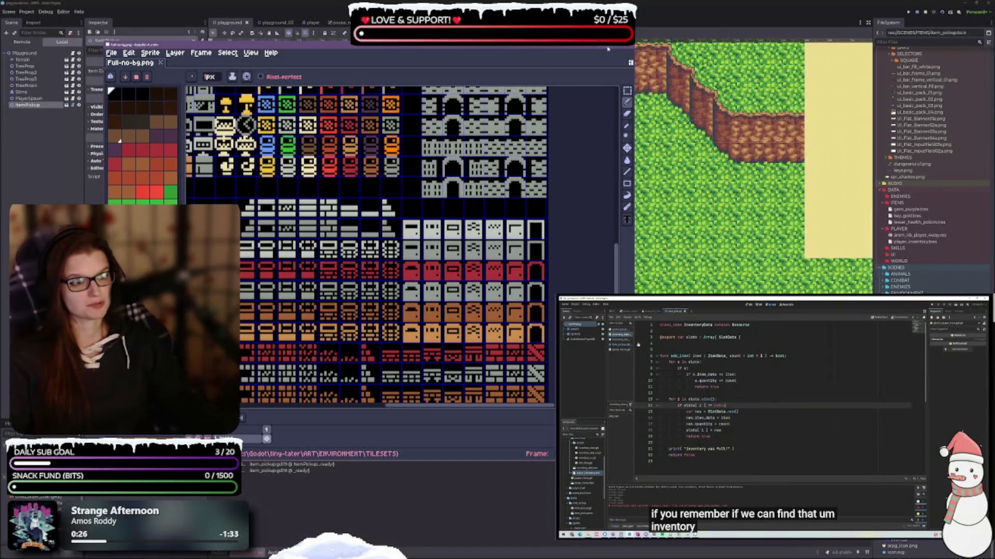
pyautogui.hotkey('alt', 'Tab')
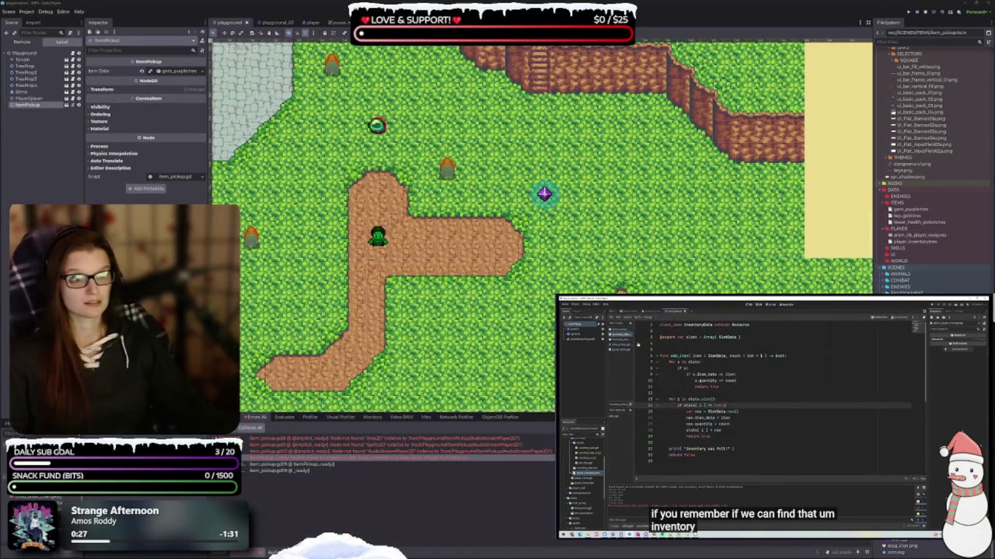
# Switch to VS Code to edit item_pickup.gd alongside slot_data.gd.
pyautogui.hotkey('alt', 'Tab')
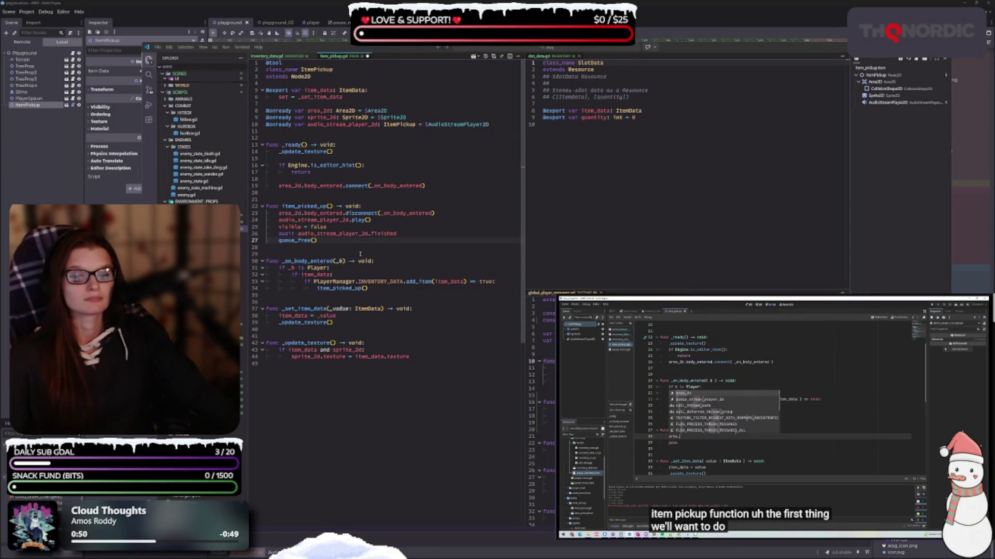
pyautogui.moveTo(805, 454)
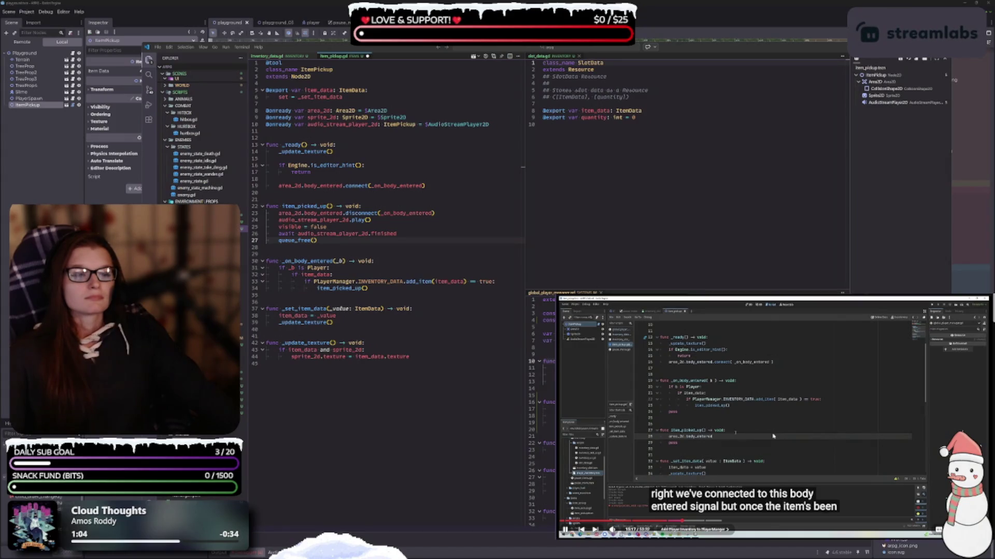
pyautogui.click(756, 431)
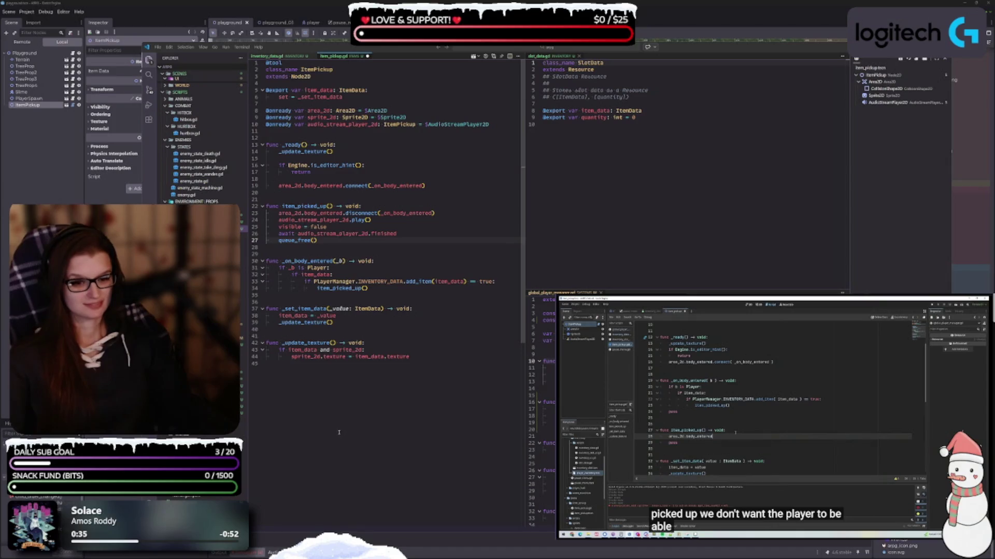
pyautogui.moveTo(746, 415)
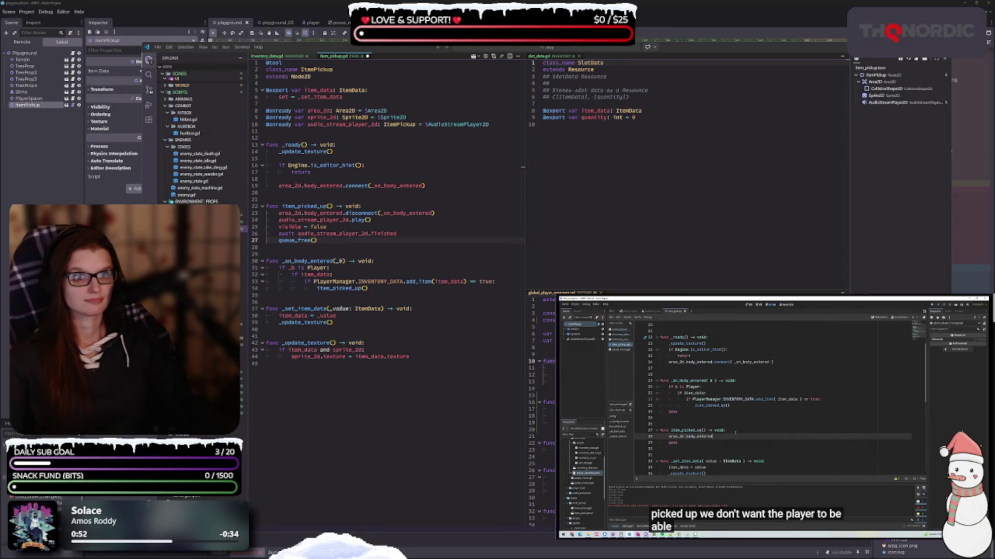
pyautogui.click(706, 413)
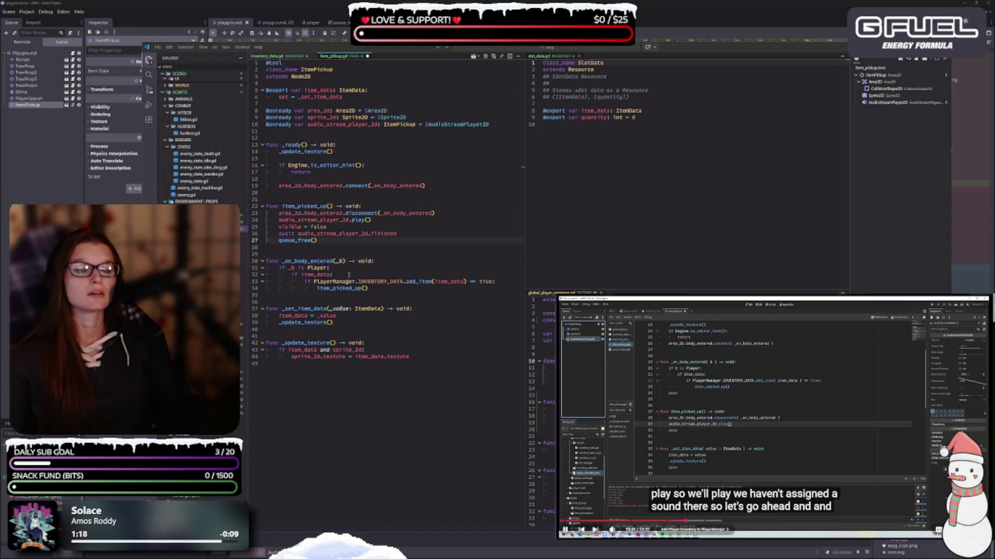
pyautogui.click(769, 424)
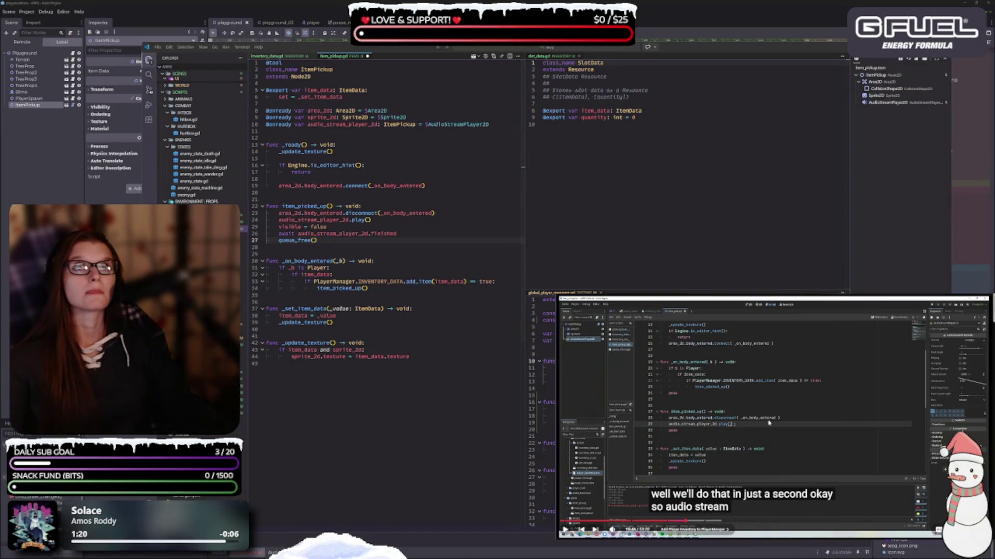
pyautogui.click(368, 165)
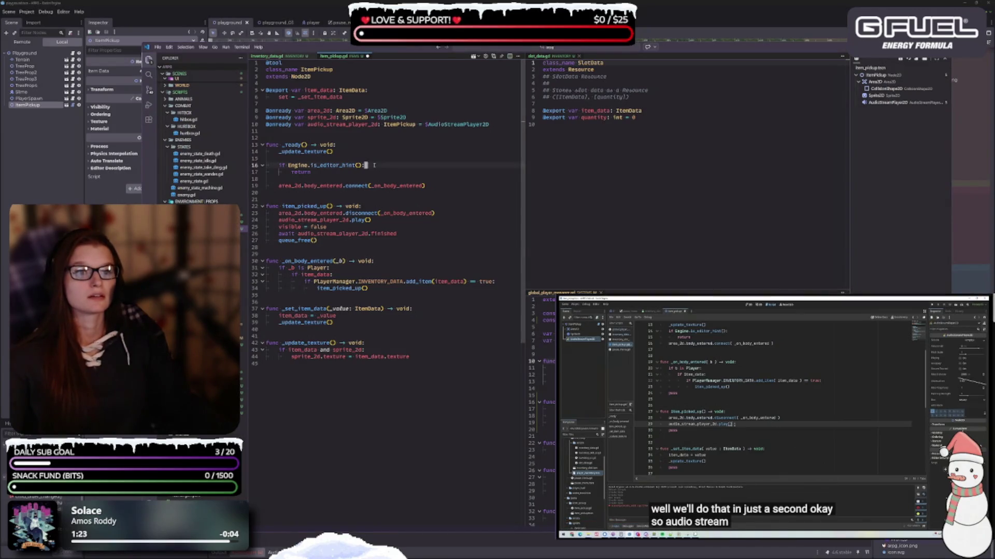
# Delete the blank lines 18 and 15 inside _ready in item_pickup.gd.
pyautogui.click(317, 180)
pyautogui.press('BackSpace')
pyautogui.click(318, 155)
pyautogui.press('BackSpace')
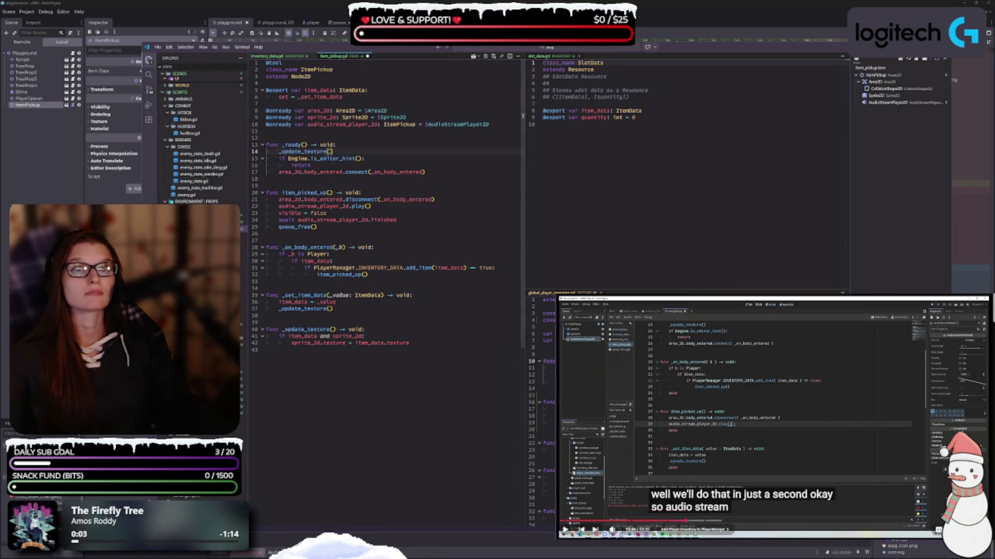
# Check where _on_body_entered and _value are used, and advance the tutorial to the texture update code.
pyautogui.click(403, 172)
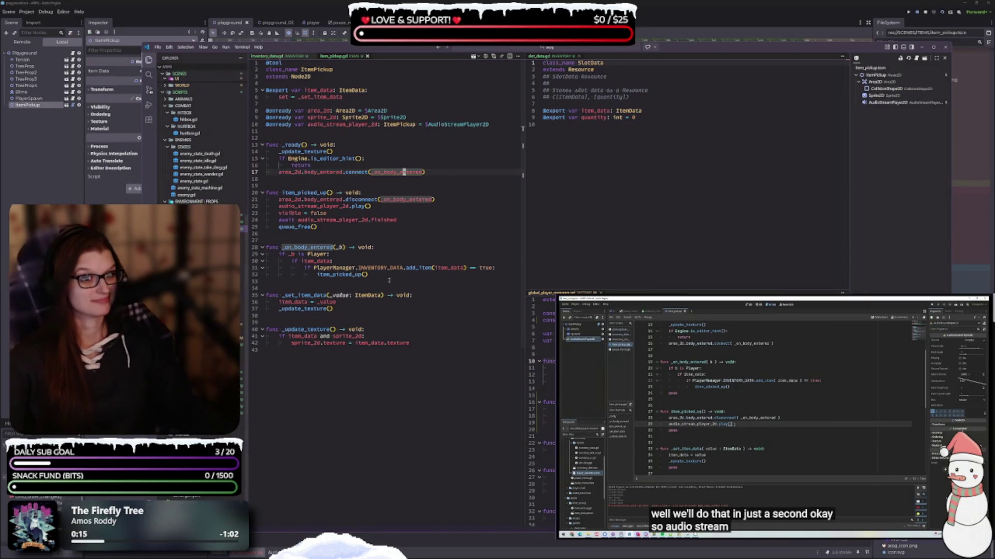
pyautogui.click(438, 301)
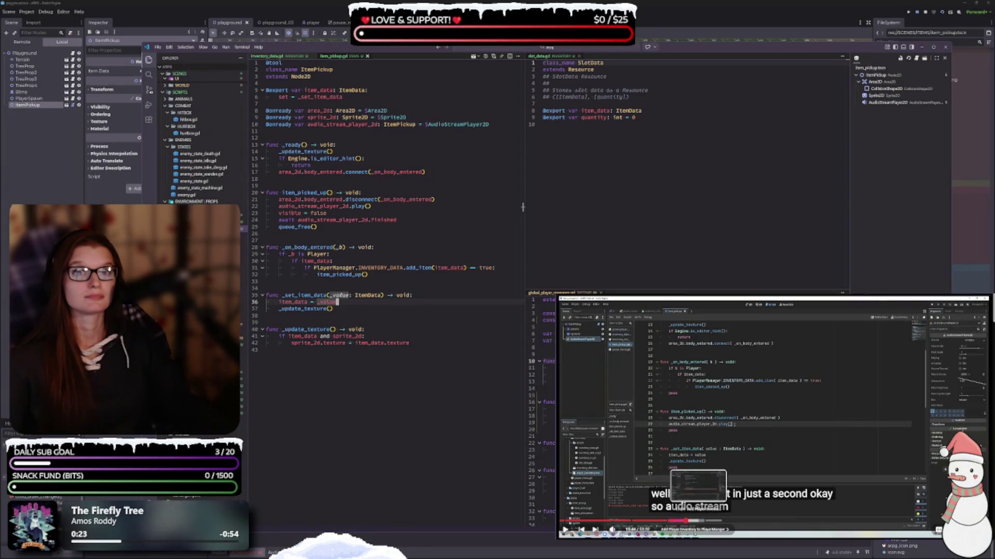
pyautogui.click(698, 520)
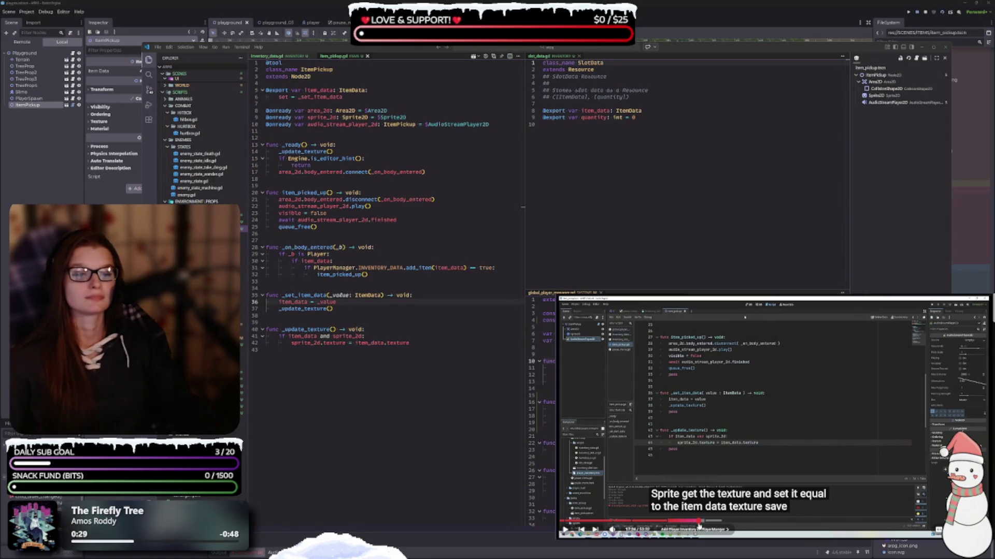
pyautogui.click(728, 446)
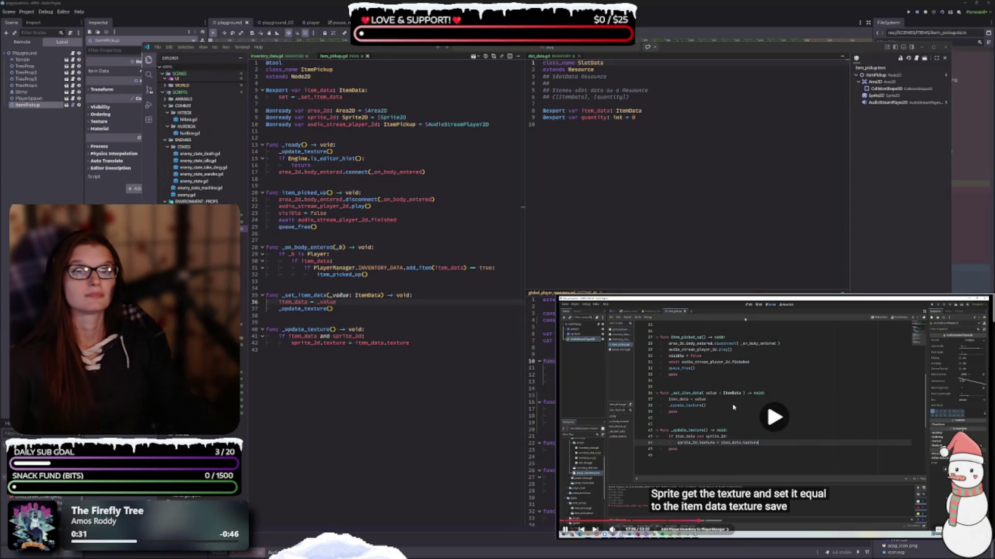
pyautogui.click(727, 446)
pyautogui.click(754, 444)
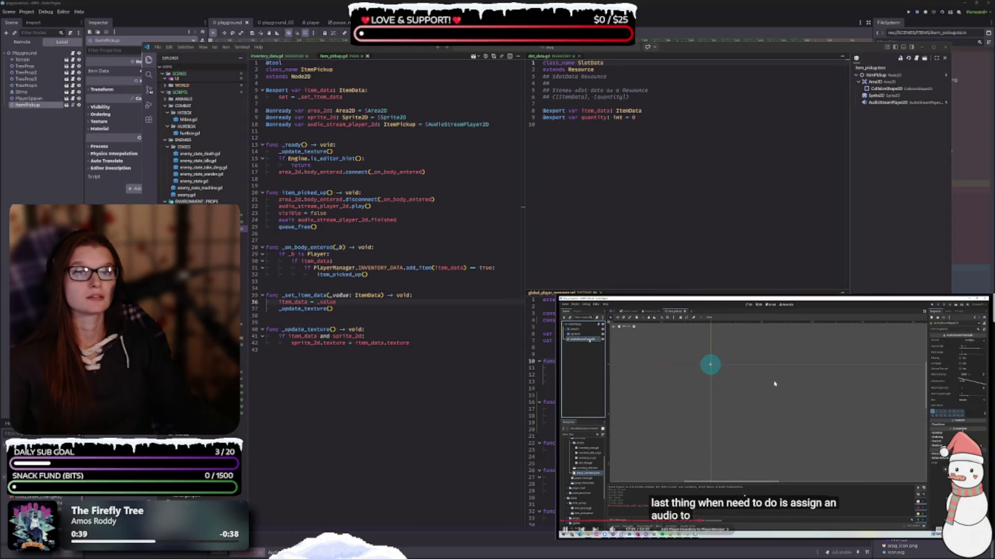
# Switch back from VS Code and pause the tutorial video in the browser.
pyautogui.hotkey('alt', 'Tab')
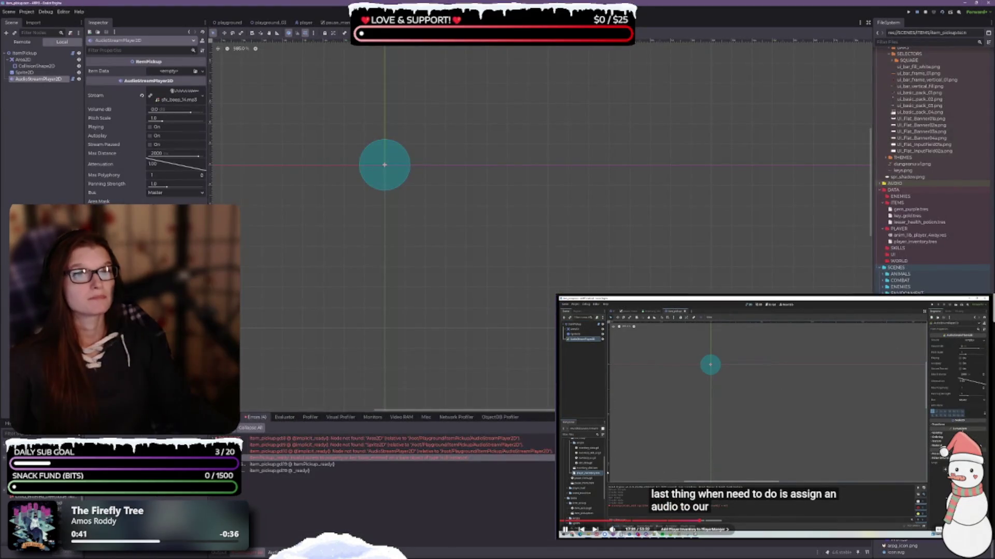
pyautogui.press('space')
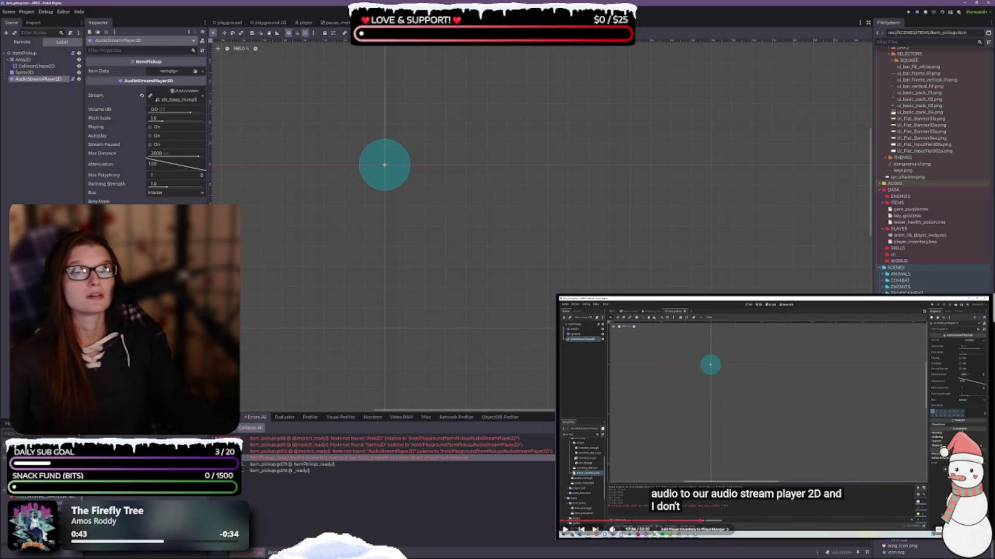
pyautogui.click(717, 296)
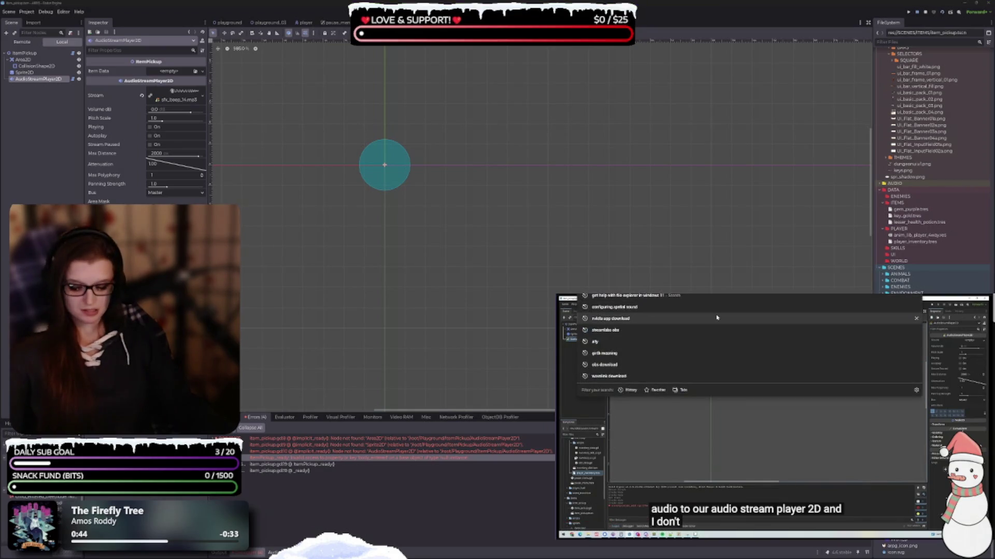
pyautogui.press('Escape')
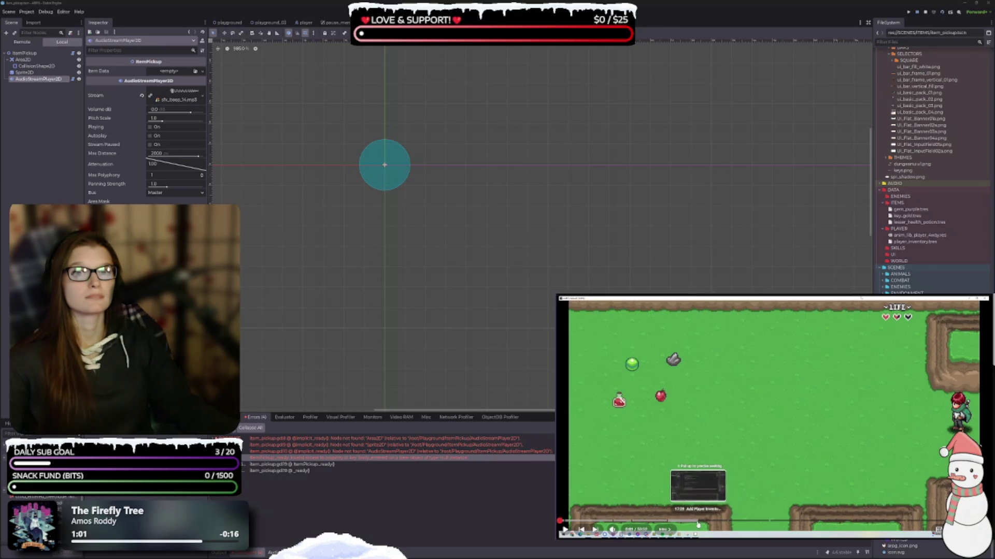
# Replay the tutorial's audio playback part, then select the ItemPickup root node in Godot.
pyautogui.click(691, 523)
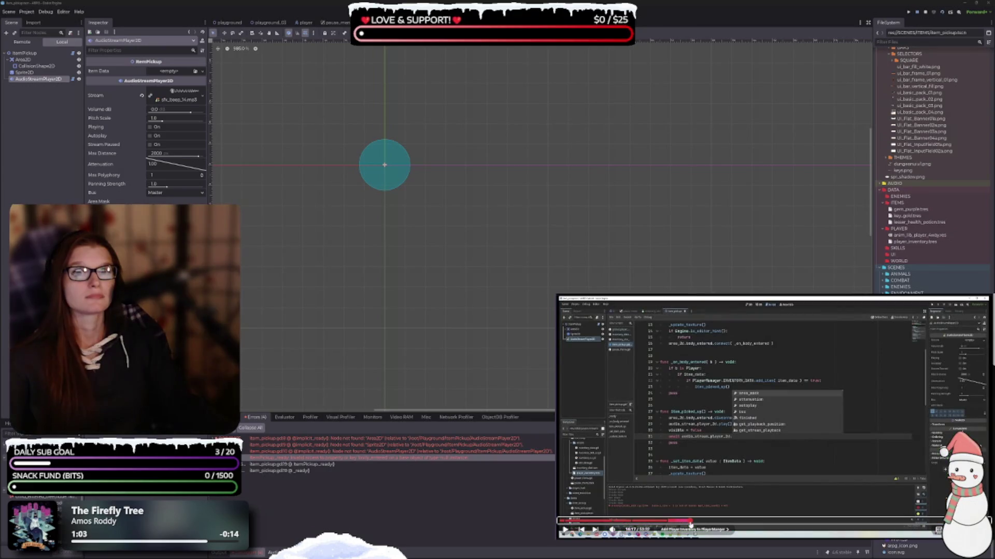
pyautogui.click(796, 506)
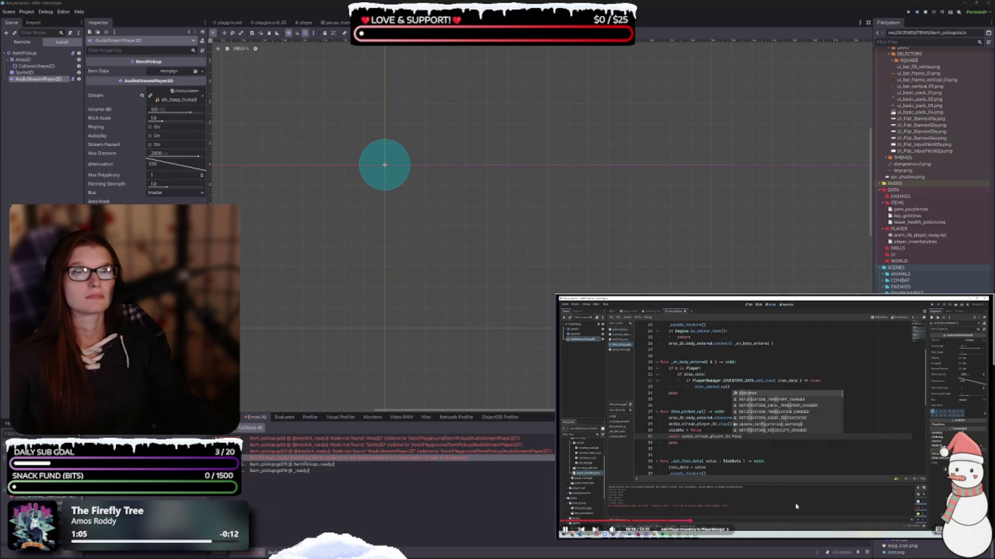
pyautogui.click(807, 449)
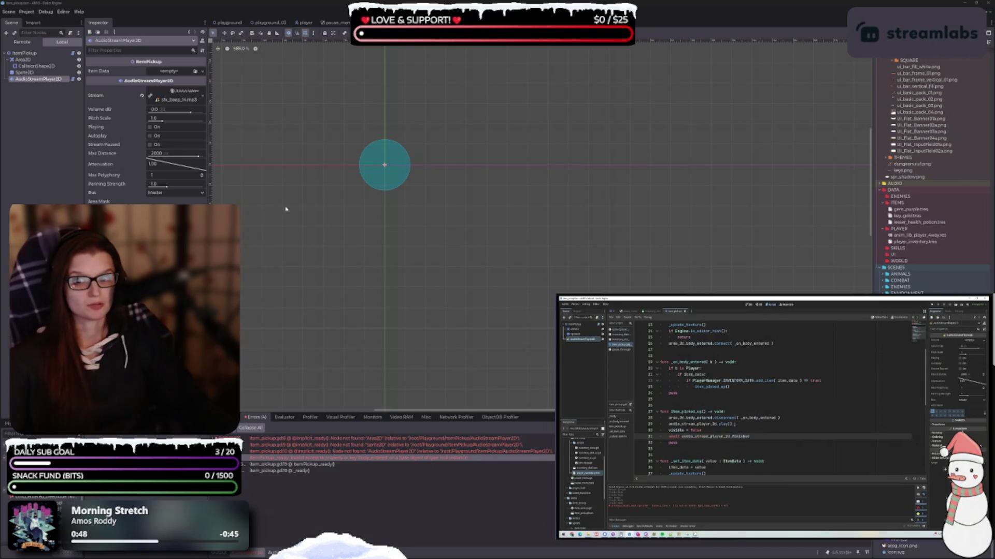
pyautogui.click(305, 505)
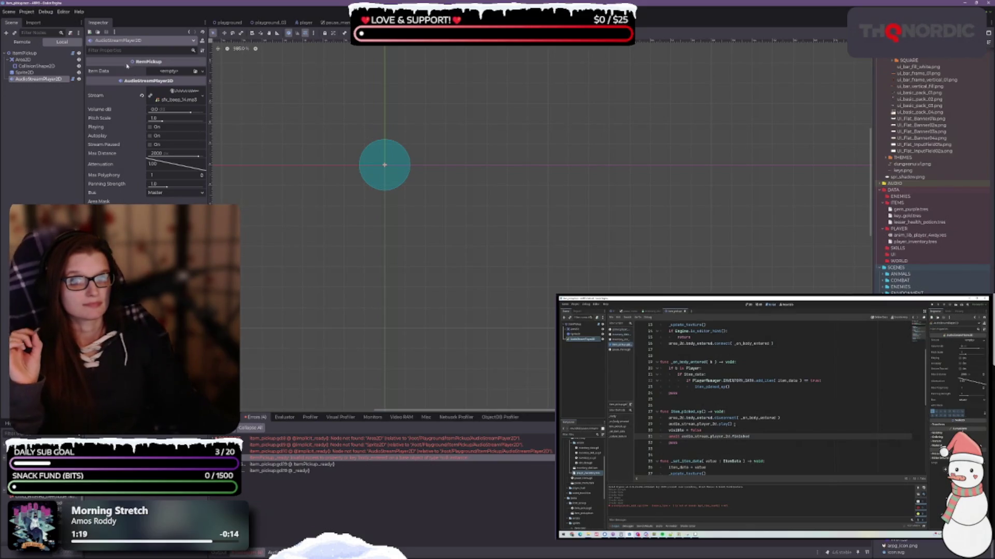
pyautogui.click(24, 53)
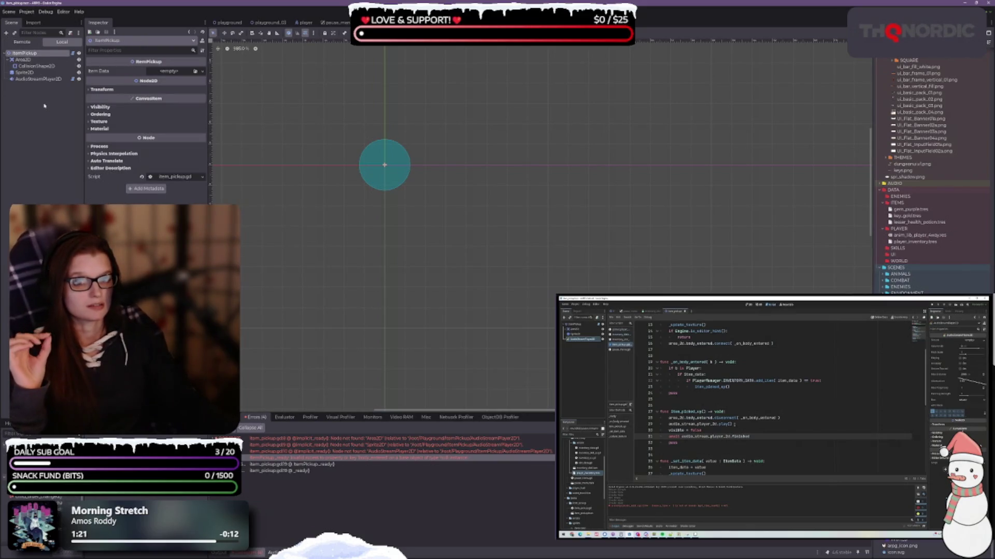
# Create a new ItemData resource on the pickup and look at its Name and Description fields.
pyautogui.click(202, 71)
pyautogui.click(180, 87)
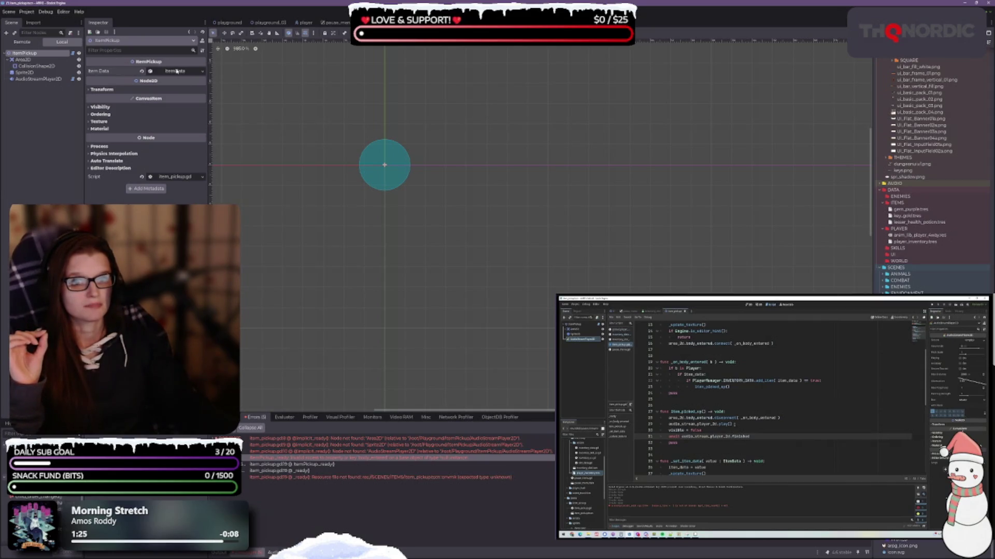
pyautogui.click(177, 71)
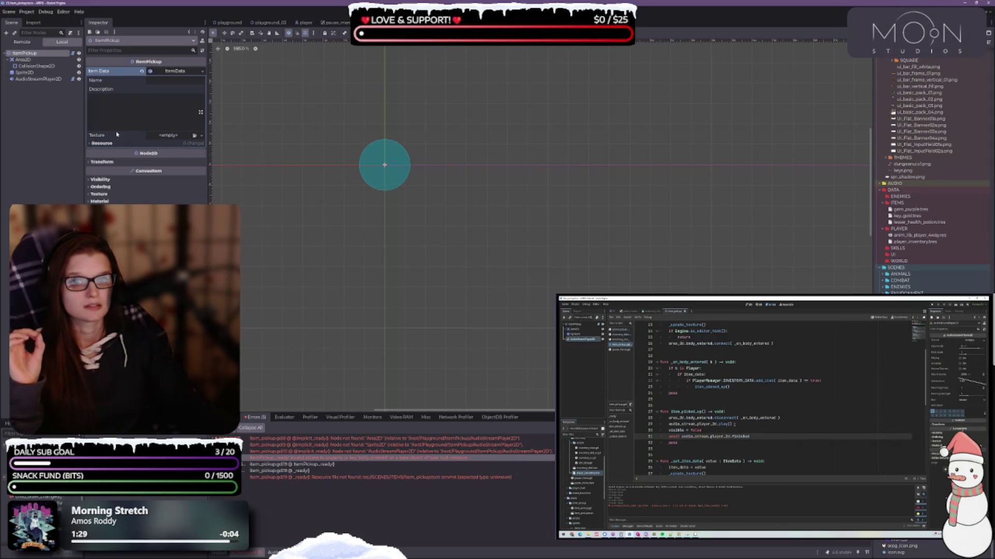
pyautogui.click(106, 102)
pyautogui.click(165, 81)
# Quick Load gem_purple.tres as the Item Data and save the scene.
pyautogui.click(203, 72)
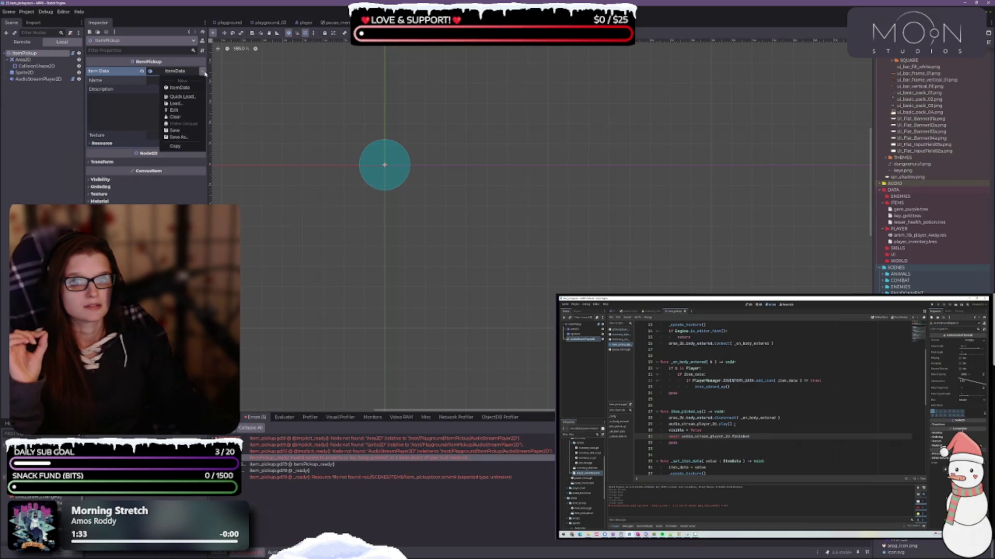
pyautogui.click(182, 96)
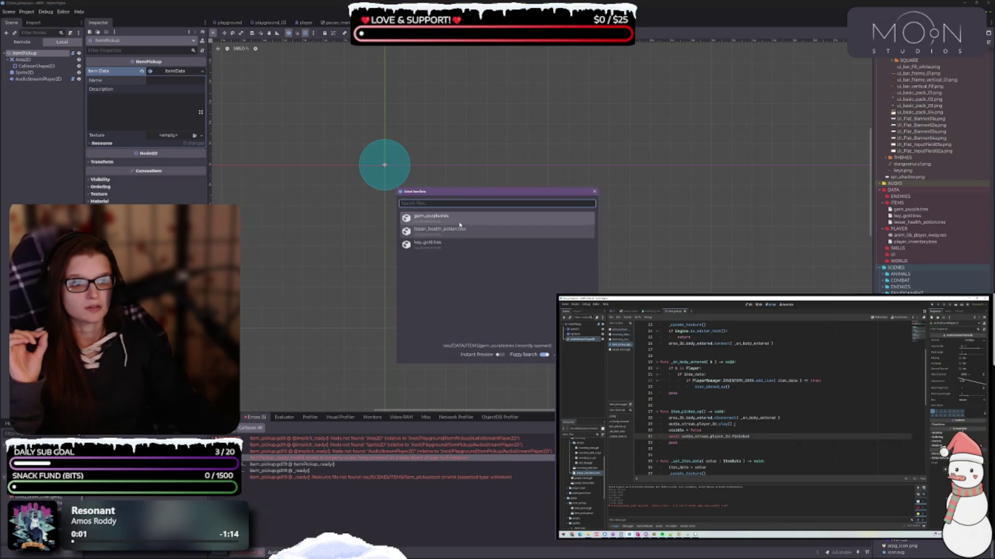
pyautogui.doubleClick(437, 217)
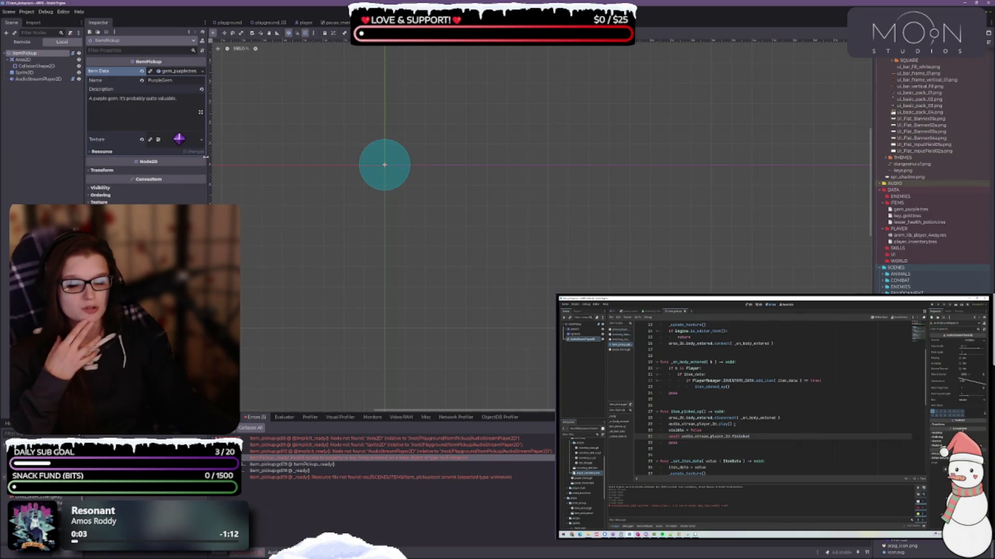
pyautogui.moveTo(388, 210); pyautogui.dragTo(398, 228)
pyautogui.hotkey('ctrl', 's')
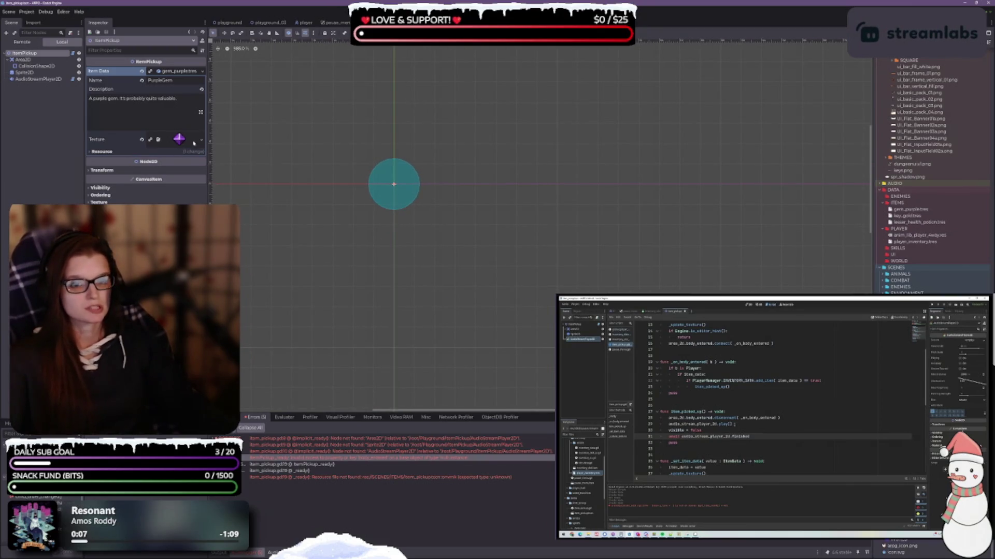
pyautogui.click(102, 152)
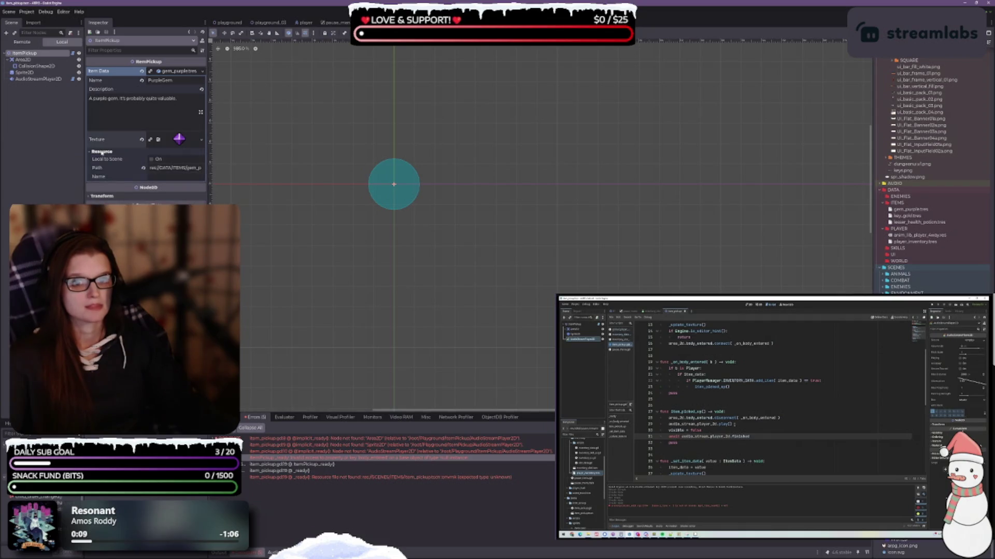
# Expand Transform, then step through the Area2D, ItemPickup root and Sprite2D nodes.
pyautogui.click(104, 196)
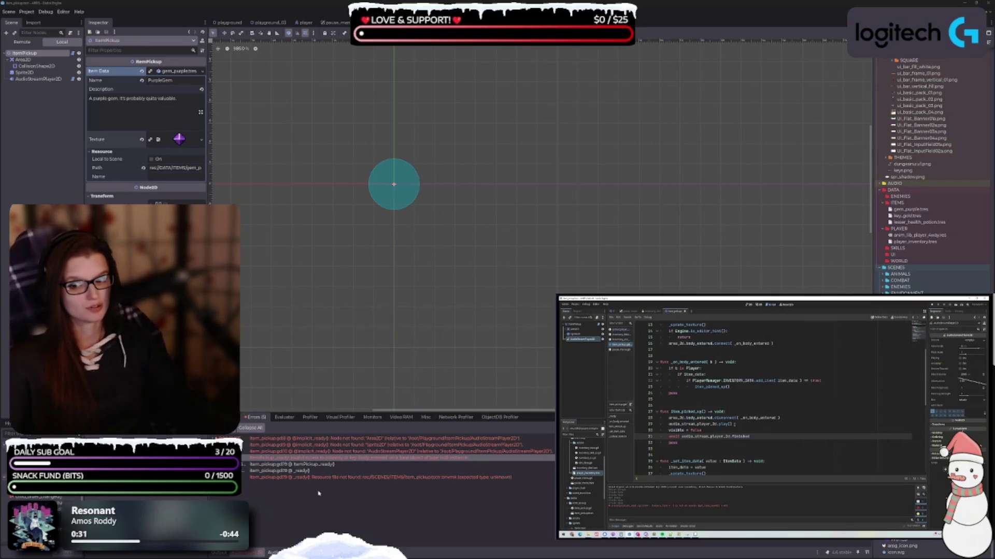
pyautogui.click(299, 518)
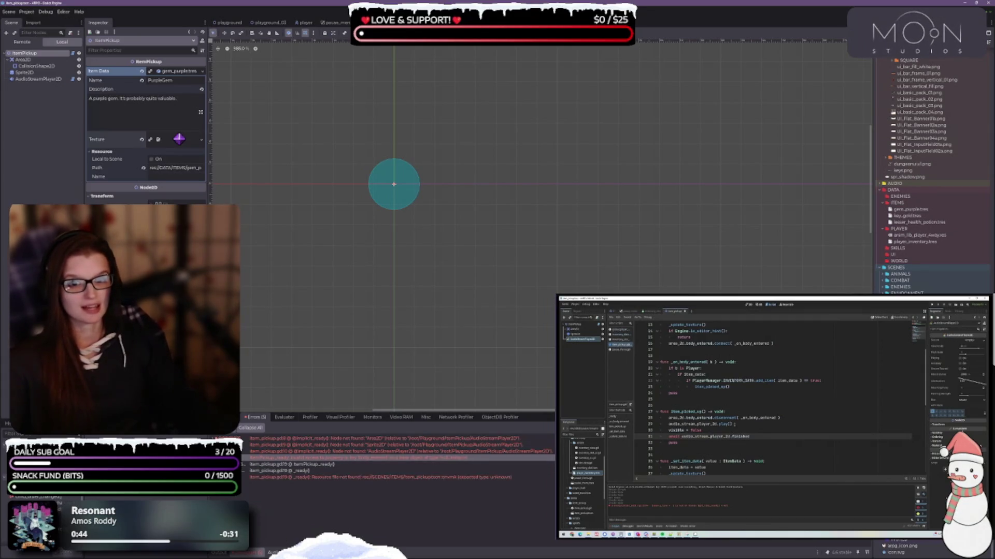
pyautogui.scroll(2, 456, 202)
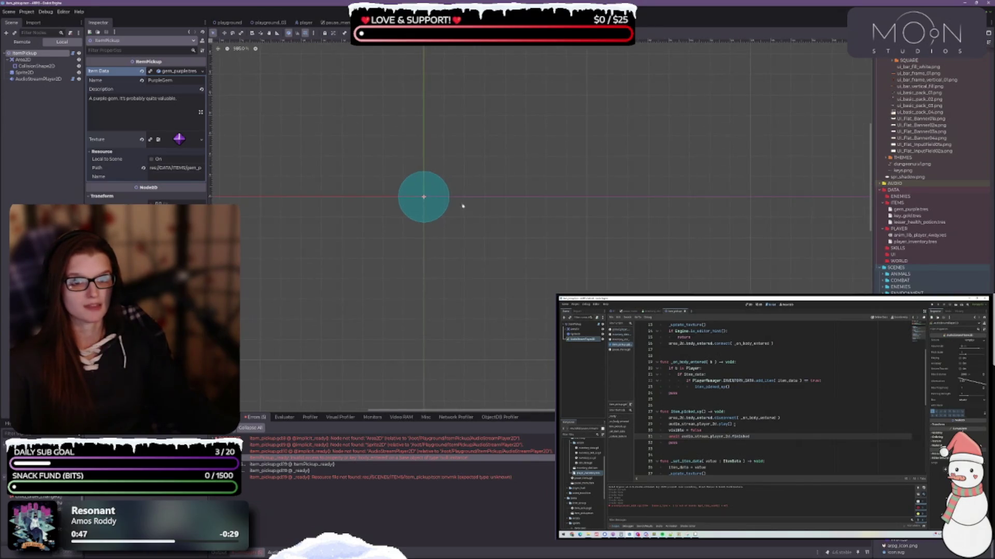
pyautogui.click(34, 61)
pyautogui.press('Up')
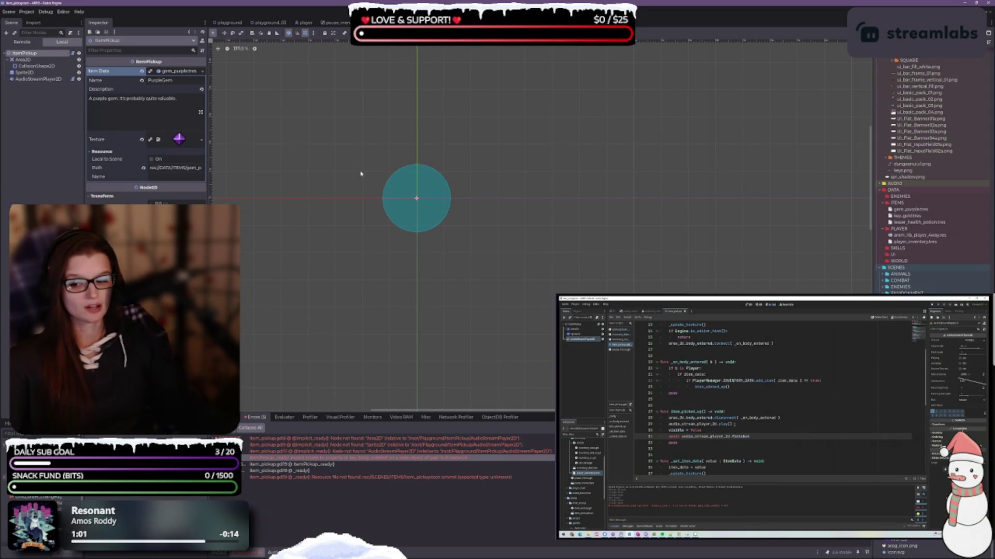
pyautogui.click(25, 72)
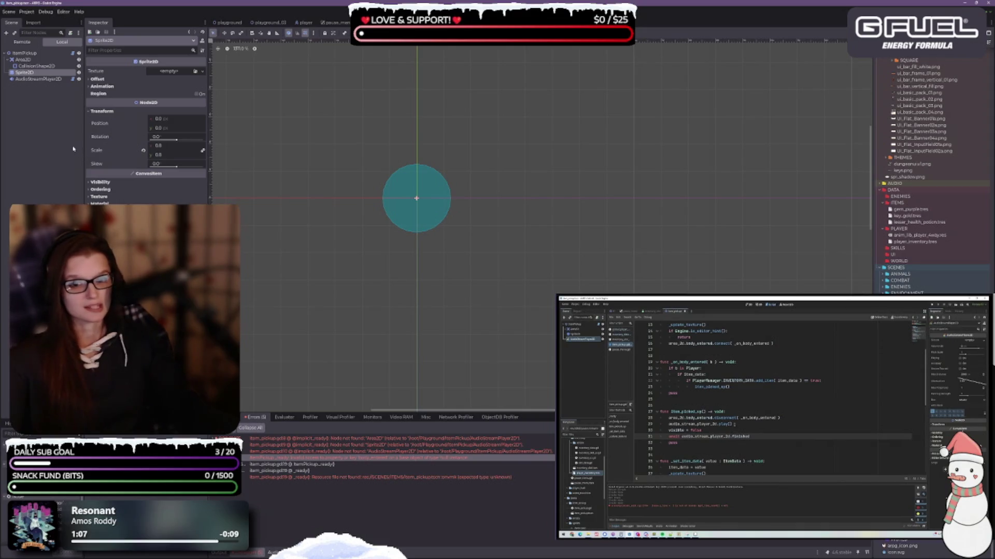
pyautogui.click(22, 60)
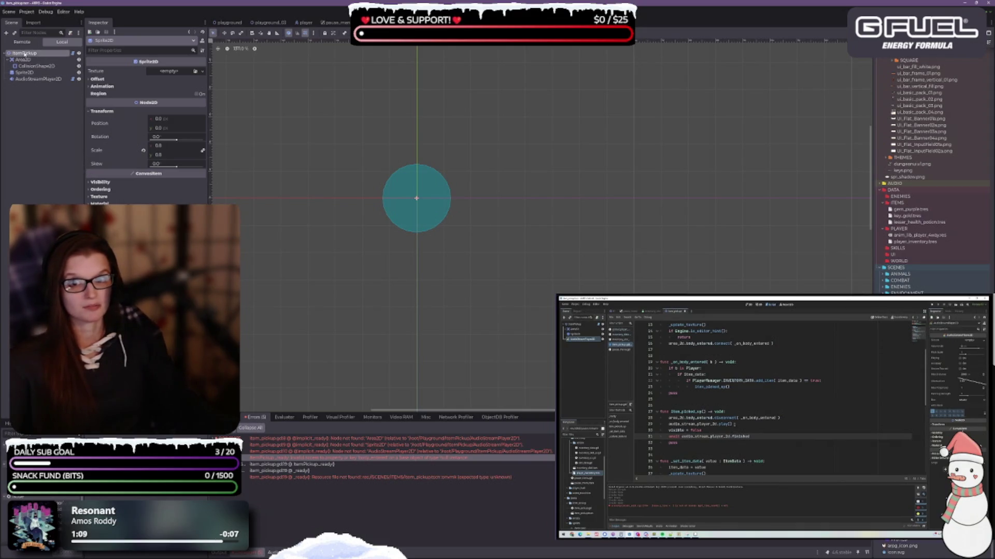
# Assign the pink gem texture to the Sprite2D via Quick Load.
pyautogui.click(23, 53)
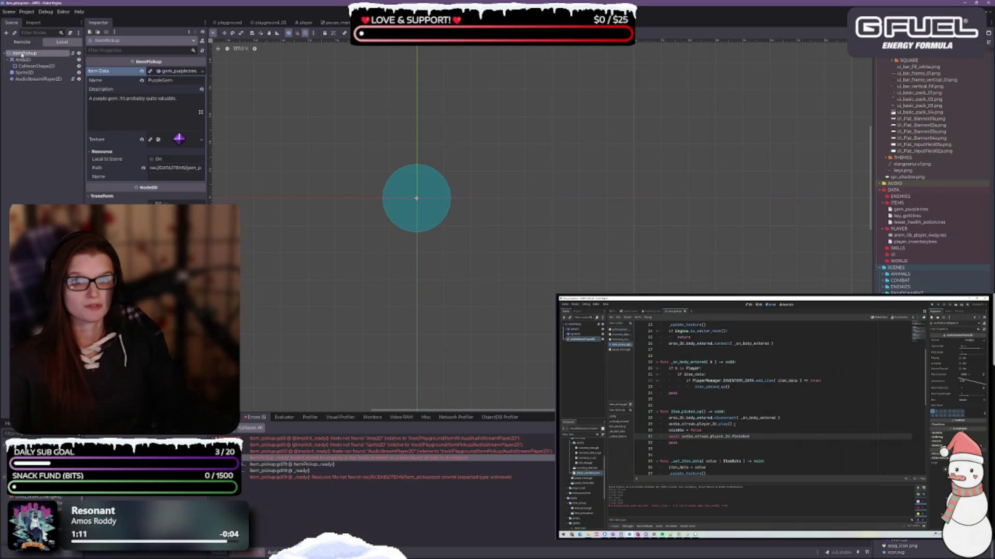
pyautogui.click(24, 73)
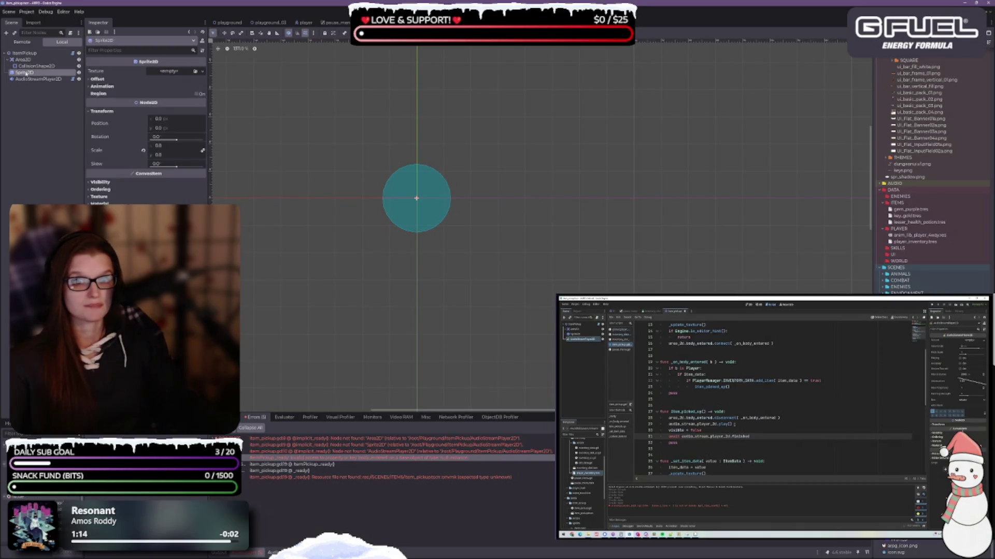
pyautogui.click(177, 72)
pyautogui.click(196, 72)
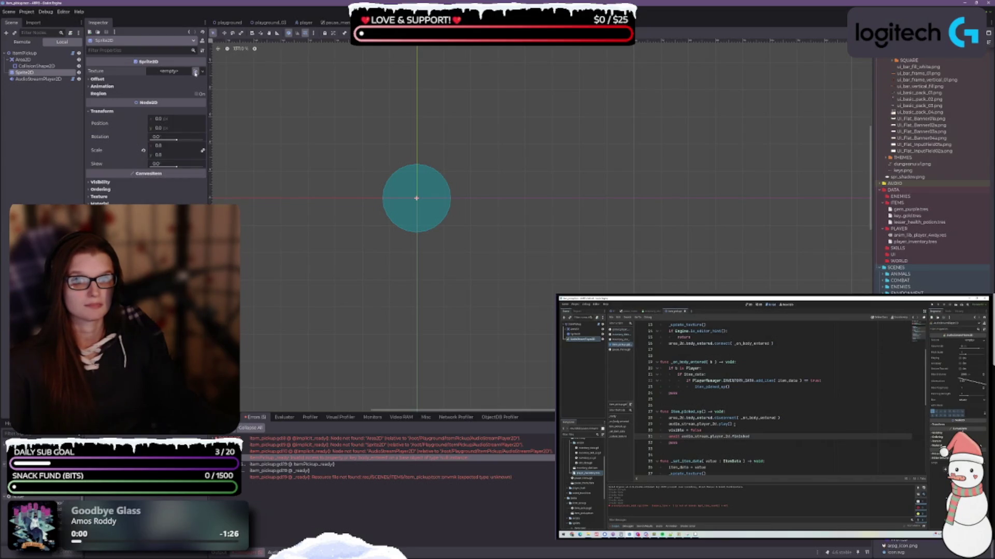
pyautogui.click(195, 72)
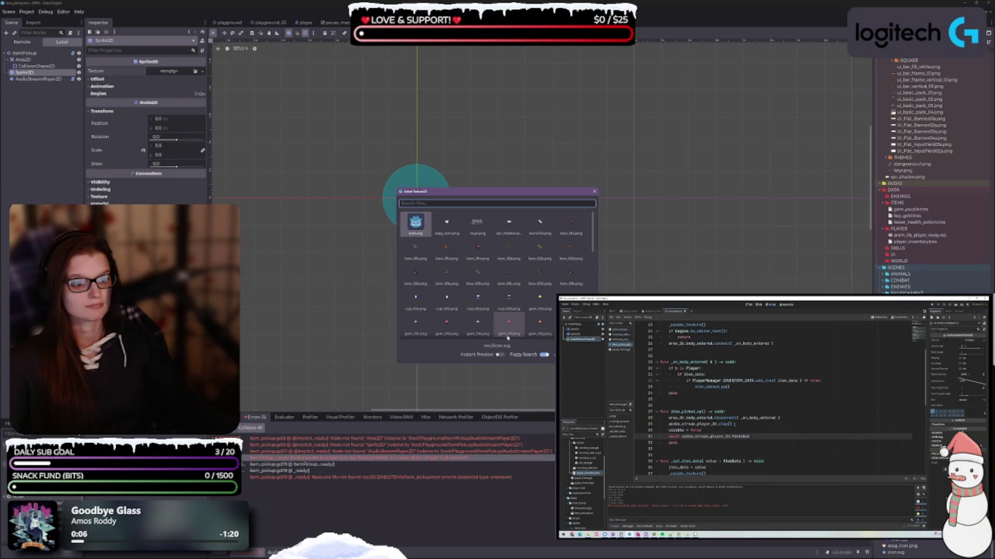
pyautogui.click(507, 335)
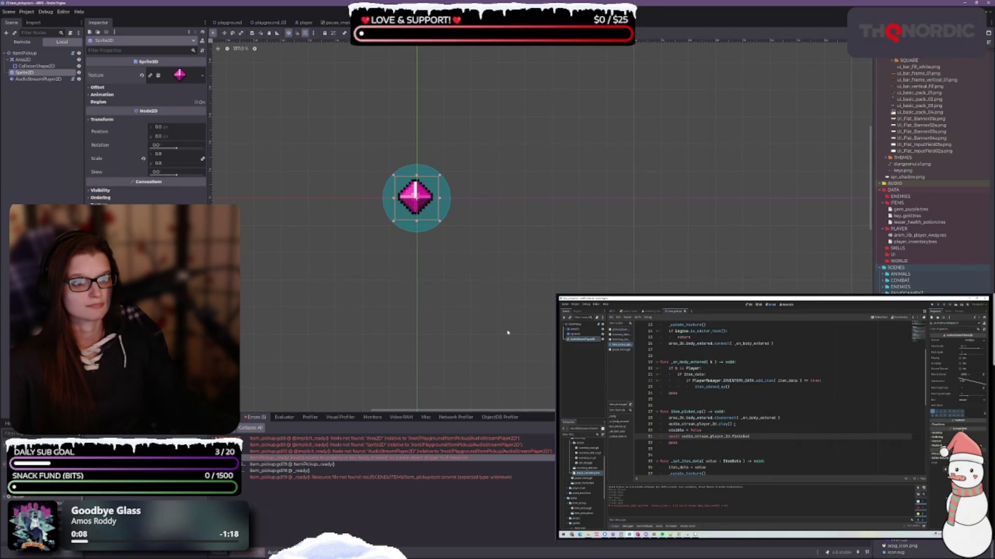
# Clear the Sprite2D's texture and reopen the texture picker.
pyautogui.click(192, 76)
pyautogui.click(194, 77)
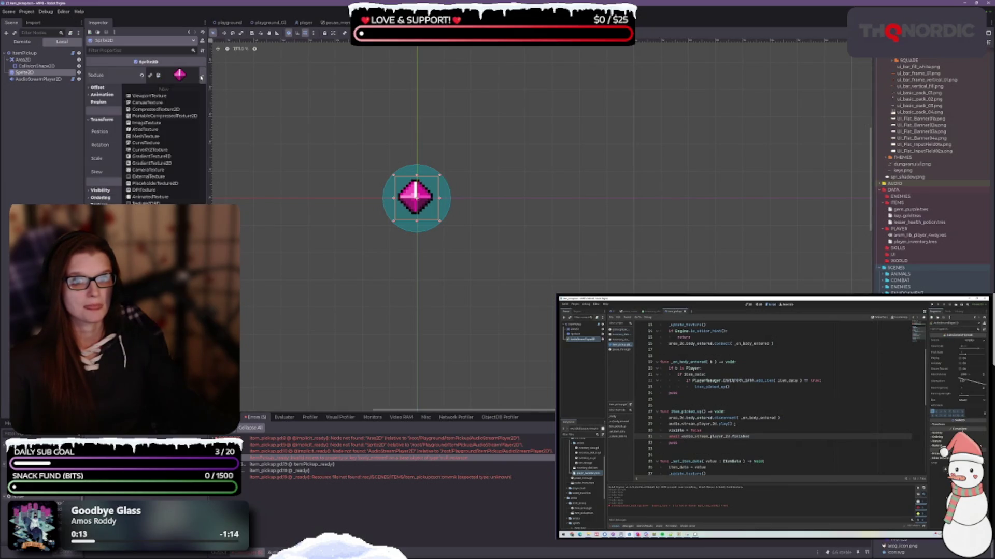
pyautogui.click(142, 76)
pyautogui.click(195, 71)
pyautogui.scroll(-1, 502, 282)
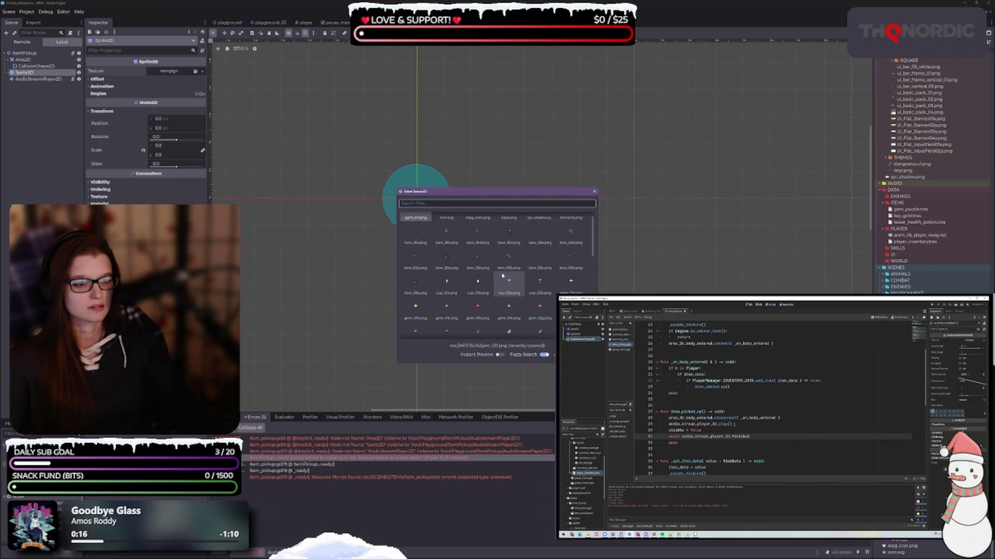
# Try the purple gem texture on the Sprite2D, then clear it and reopen Quick Load.
pyautogui.click(446, 328)
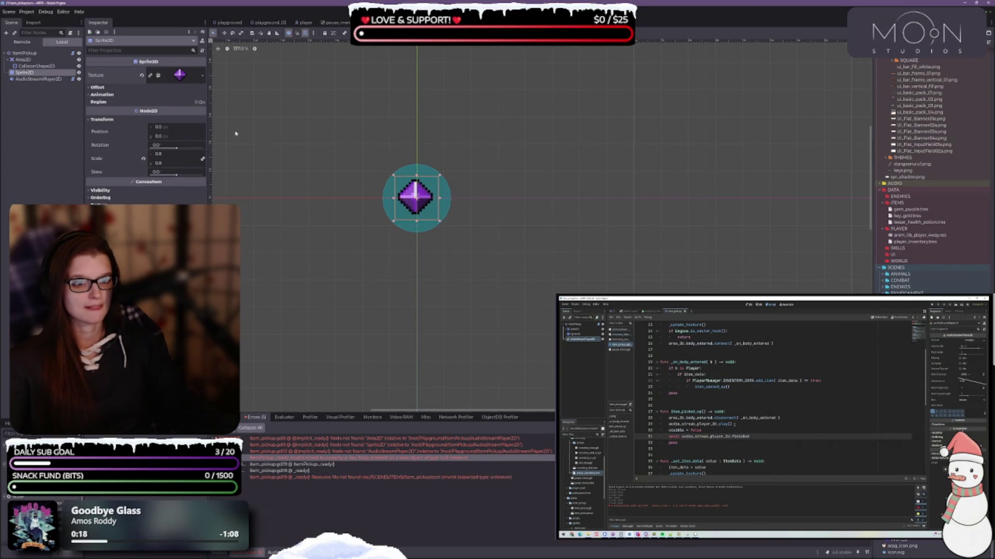
pyautogui.click(199, 76)
pyautogui.click(197, 77)
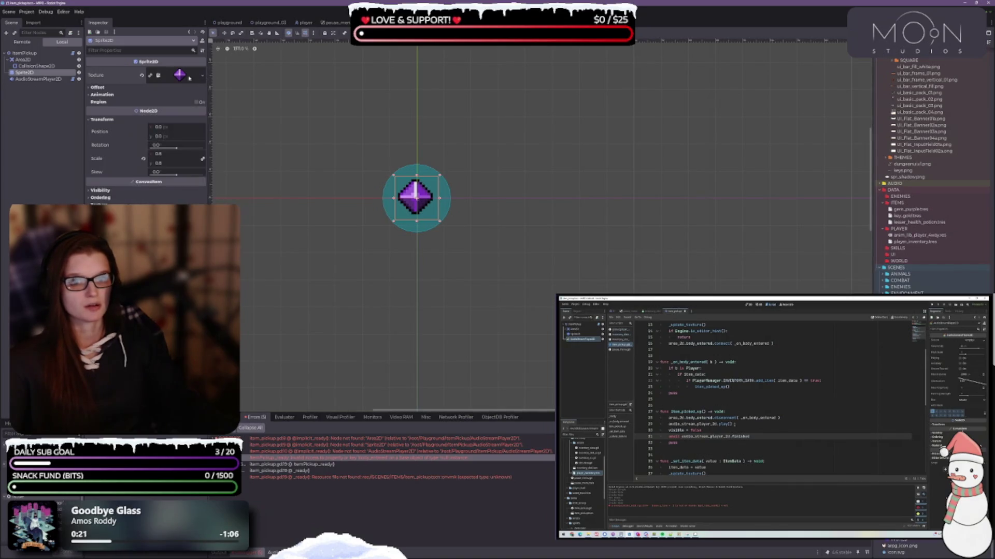
pyautogui.click(142, 76)
pyautogui.click(195, 71)
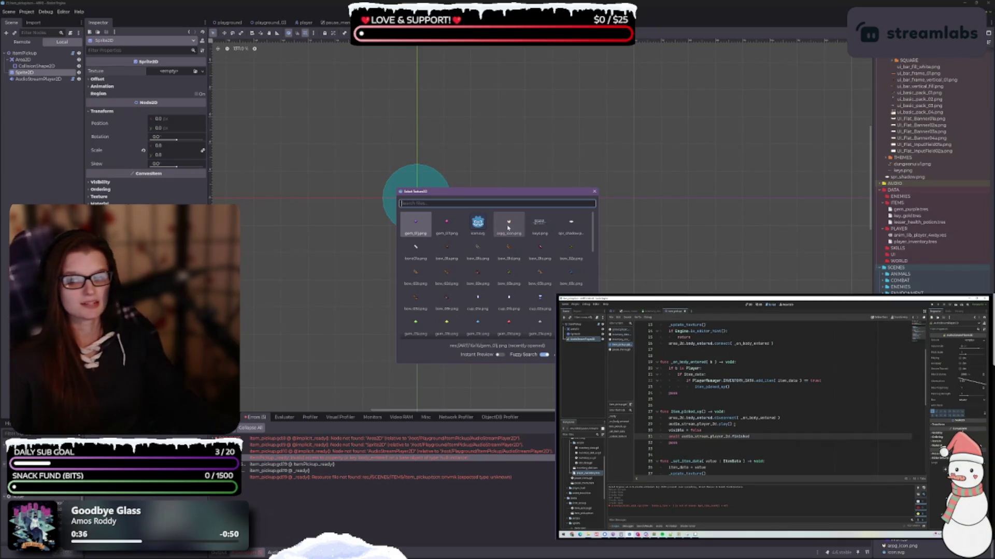
# Assign the grey gem PNG as the Sprite2D texture.
pyautogui.scroll(-1, 509, 254)
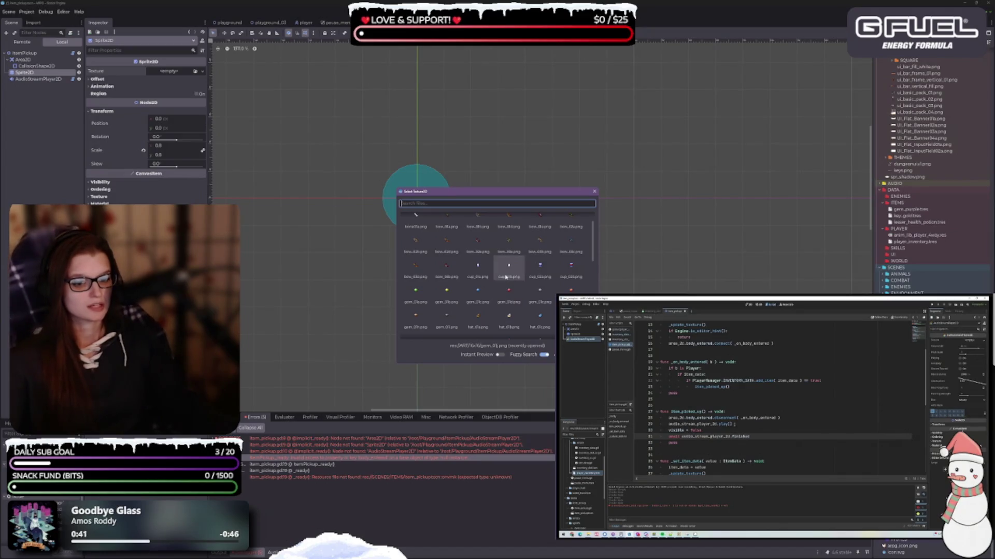
pyautogui.scroll(-1, 506, 277)
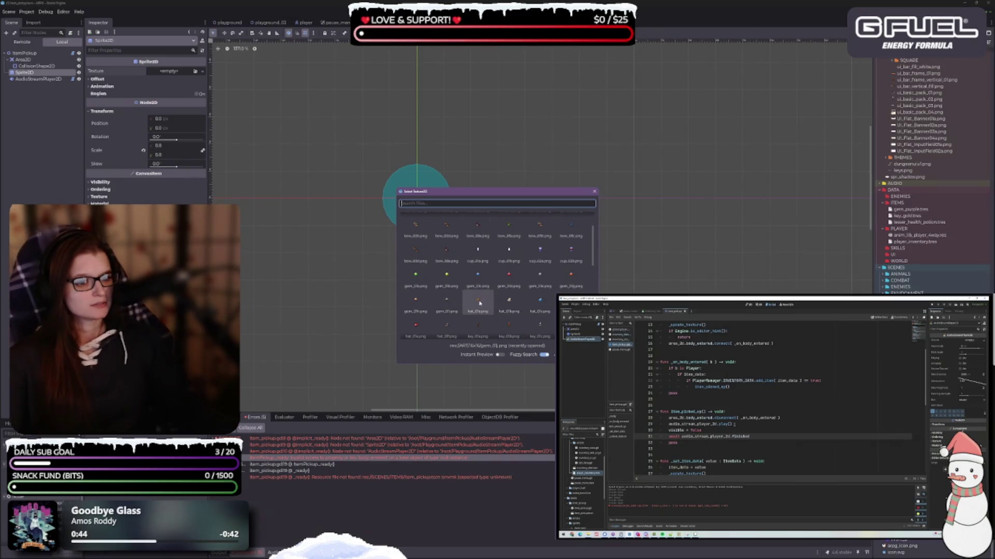
pyautogui.scroll(-1, 479, 304)
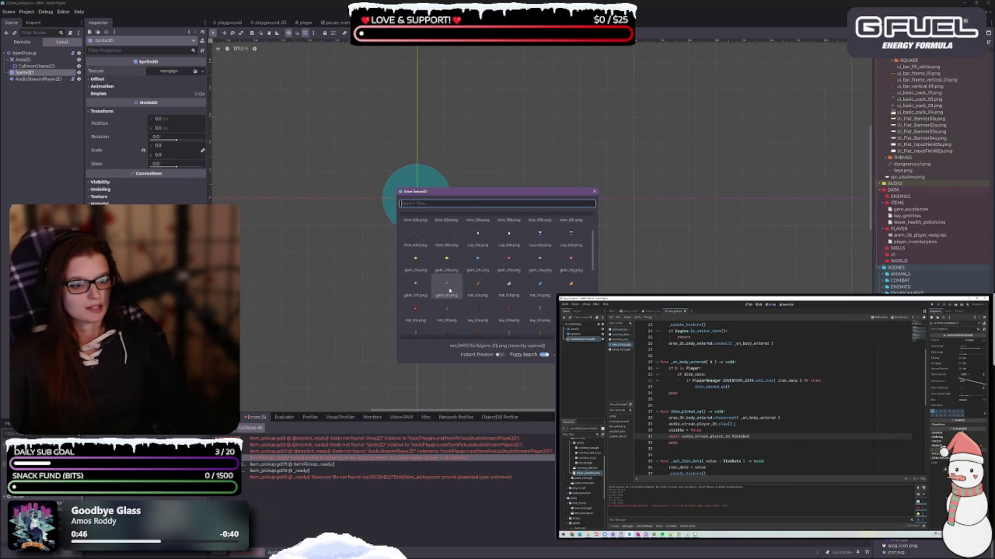
pyautogui.doubleClick(450, 291)
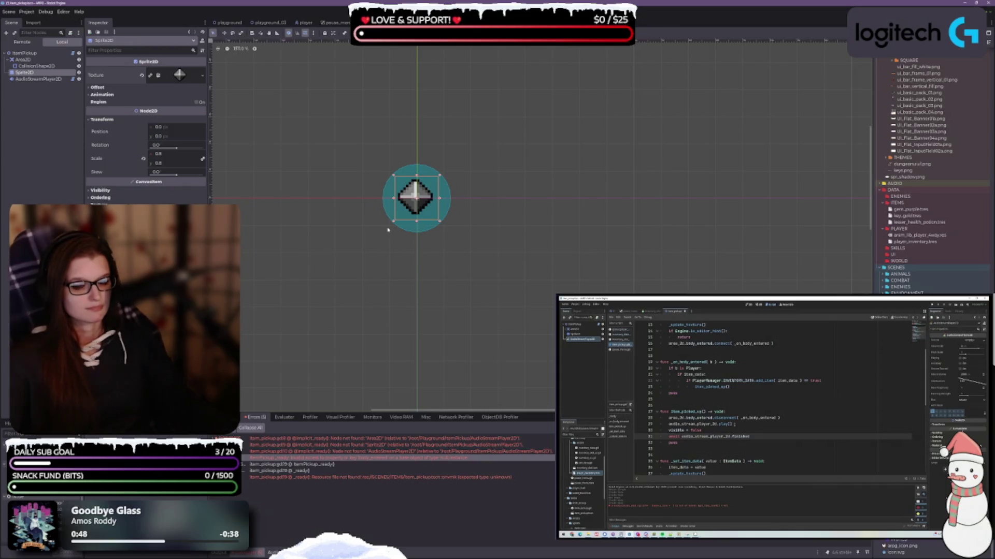
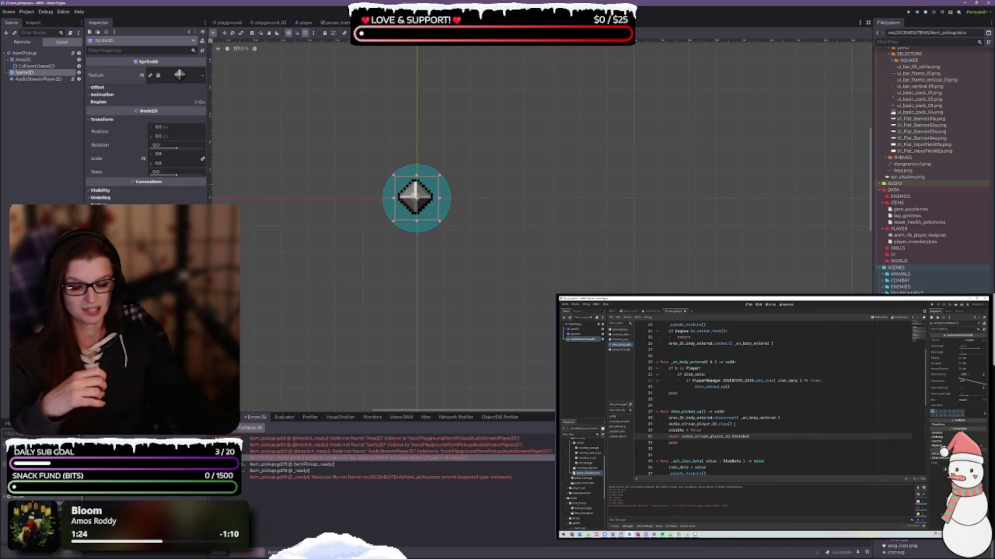
# Save the item_pickup scene and bring the editor window back into focus.
pyautogui.hotkey('ctrl', 's')
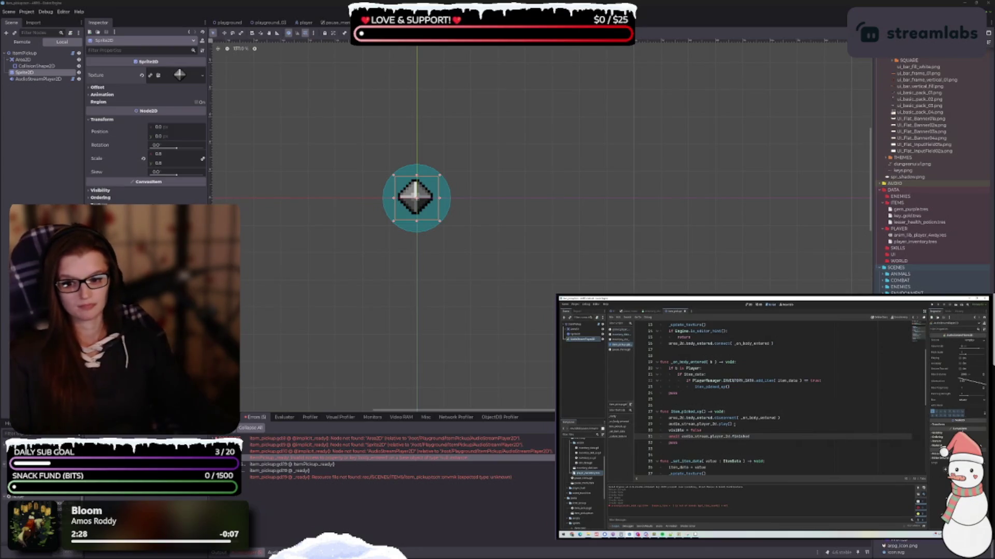
pyautogui.click(445, 326)
pyautogui.moveTo(444, 325); pyautogui.dragTo(447, 325)
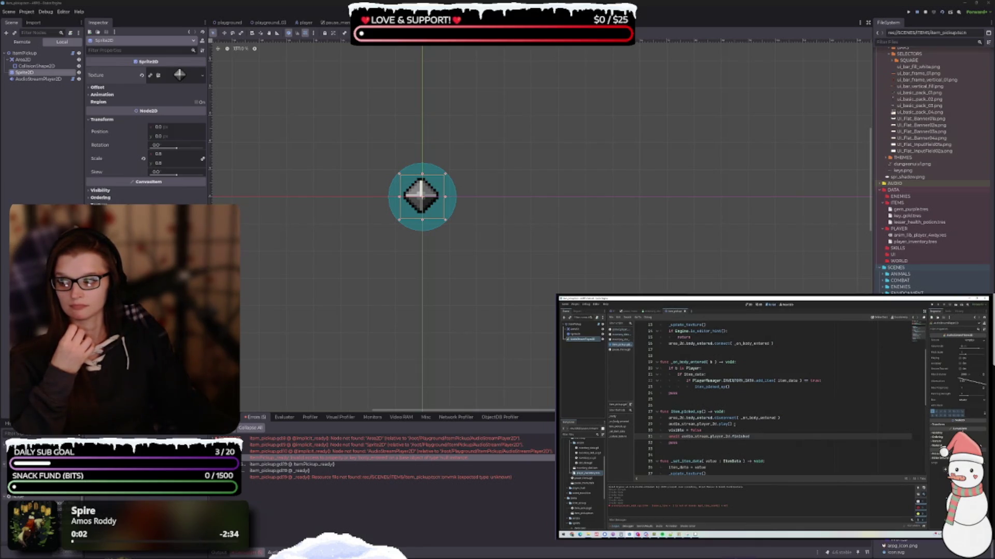
pyautogui.moveTo(0, 70); pyautogui.dragTo(305, 54)
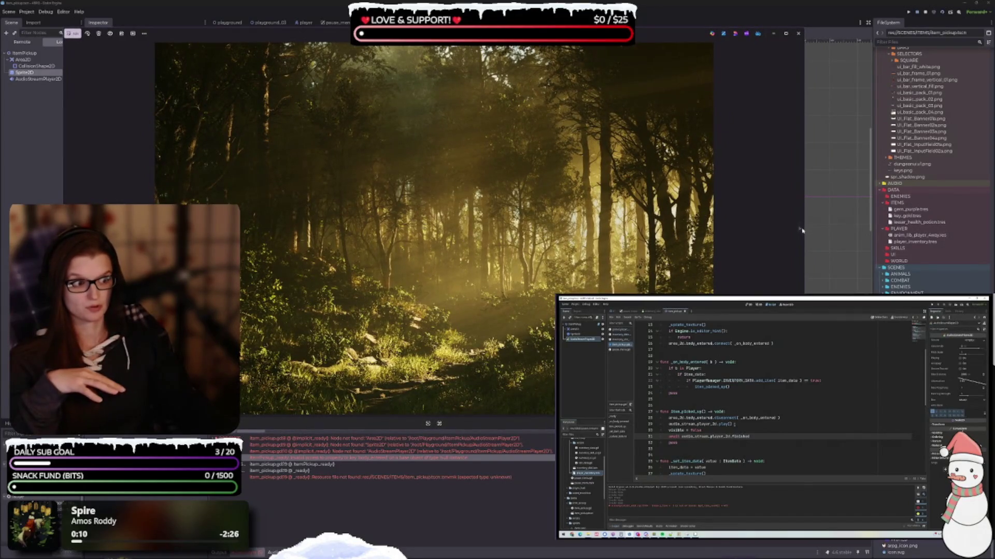
pyautogui.click(800, 230)
pyautogui.click(800, 230)
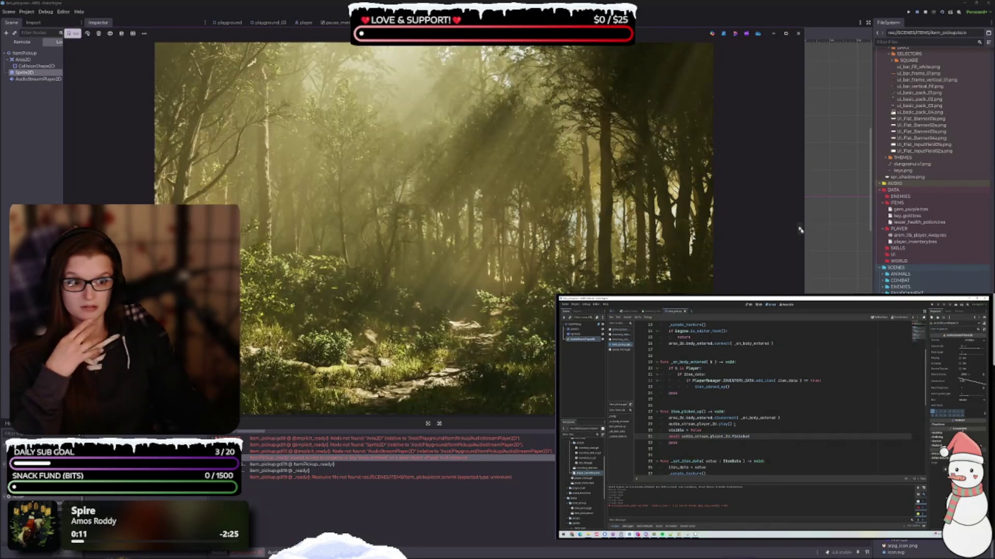
pyautogui.click(800, 230)
pyautogui.click(800, 229)
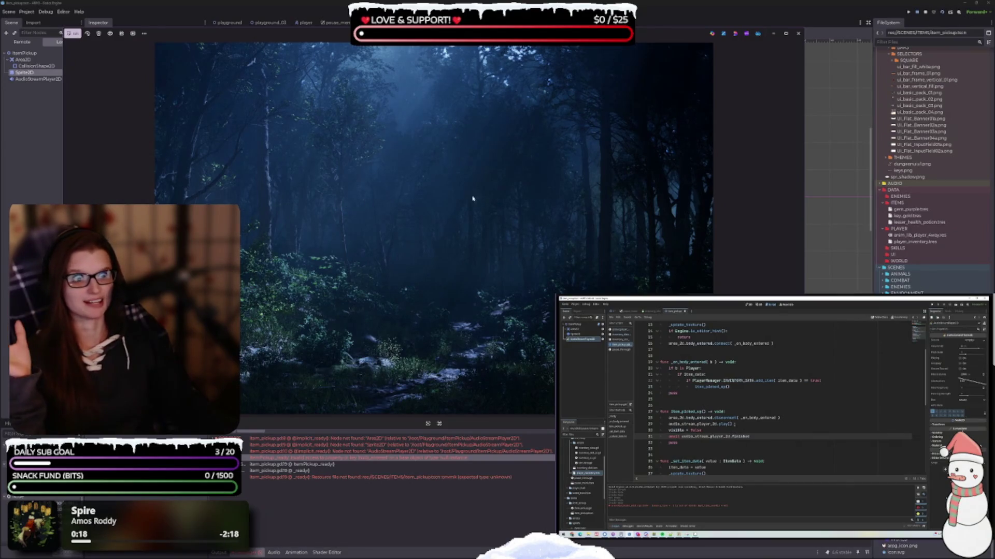
pyautogui.click(798, 33)
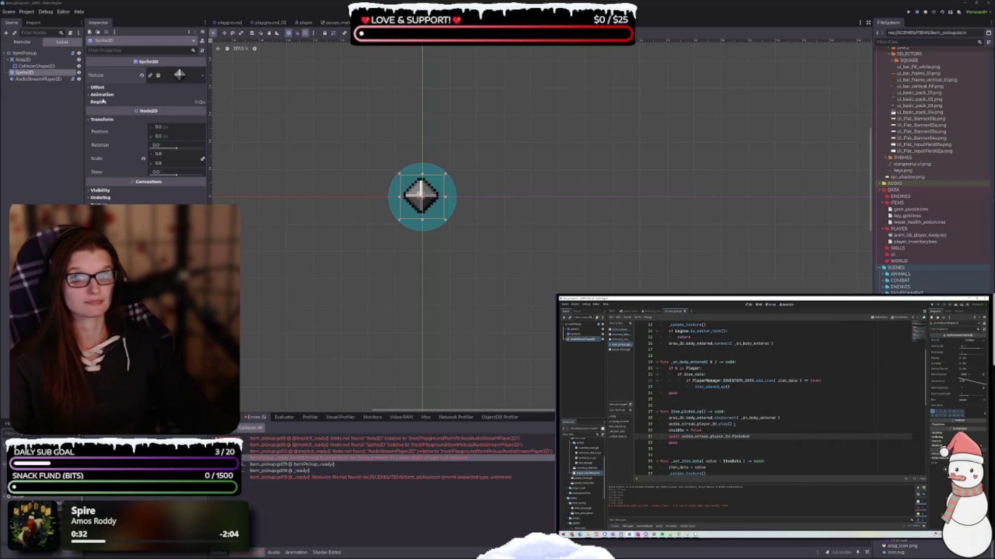
pyautogui.click(39, 79)
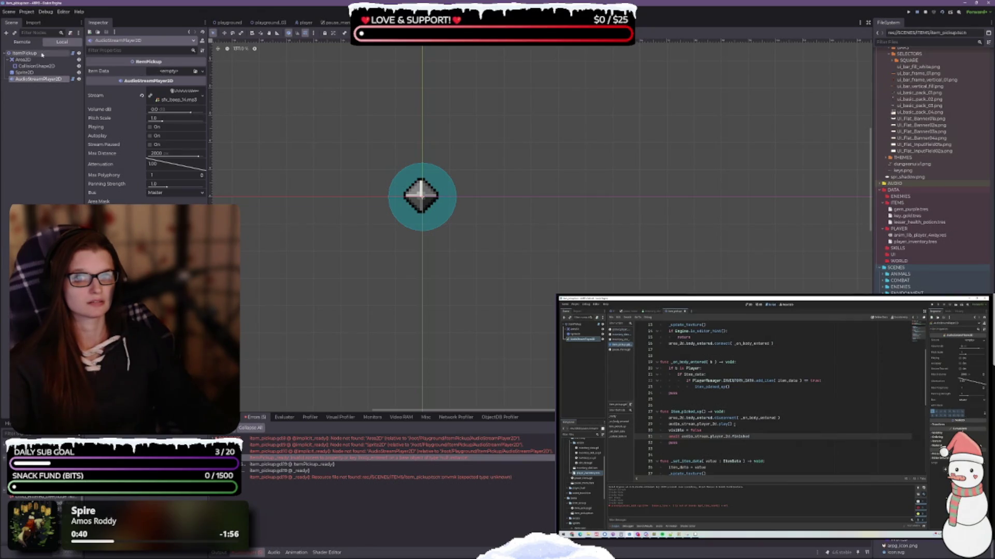
pyautogui.click(23, 53)
pyautogui.click(37, 79)
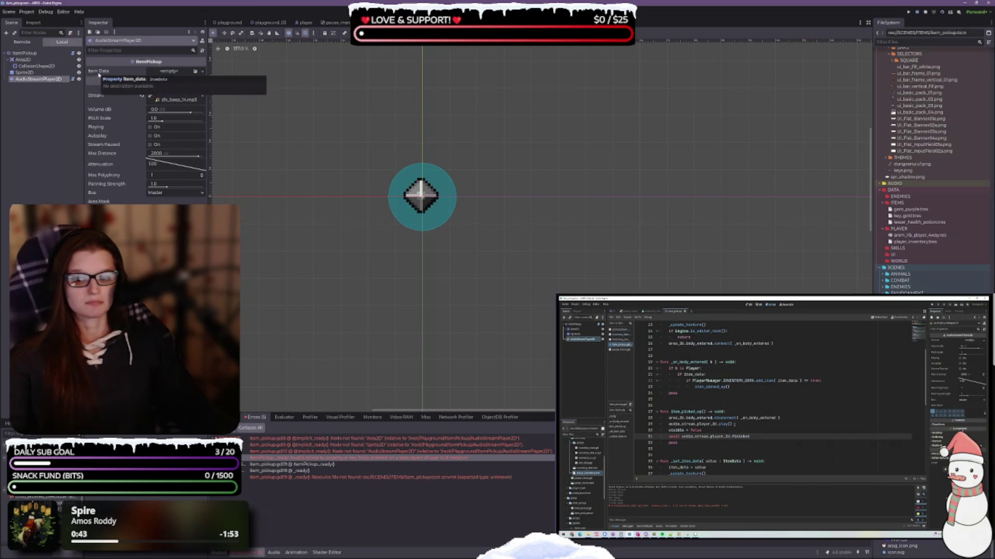
pyautogui.click(202, 71)
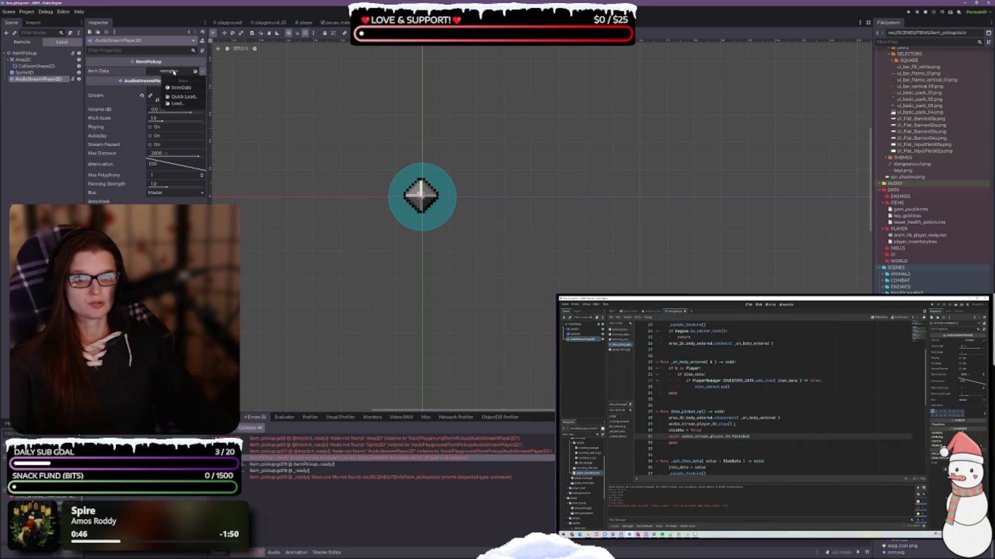
pyautogui.click(177, 96)
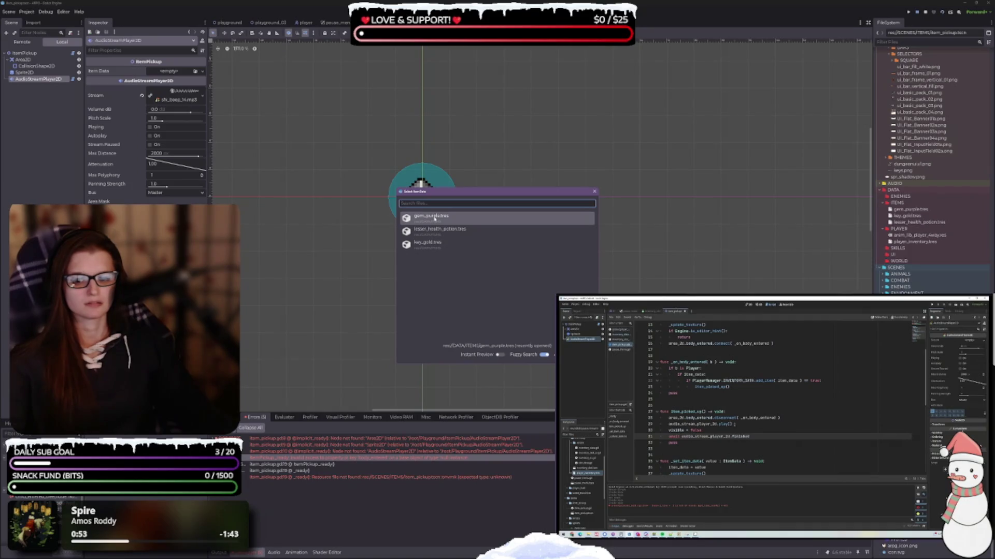
pyautogui.click(41, 111)
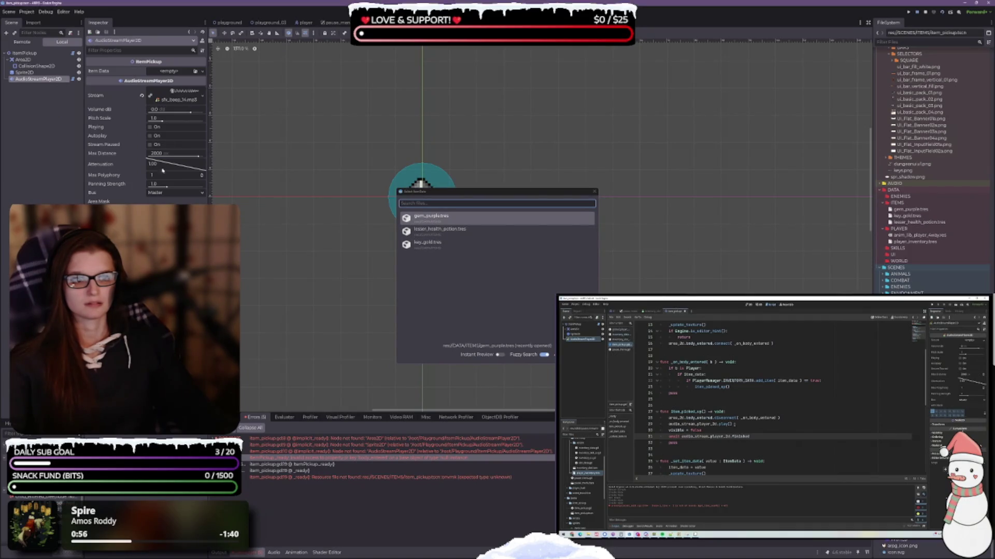
pyautogui.click(594, 192)
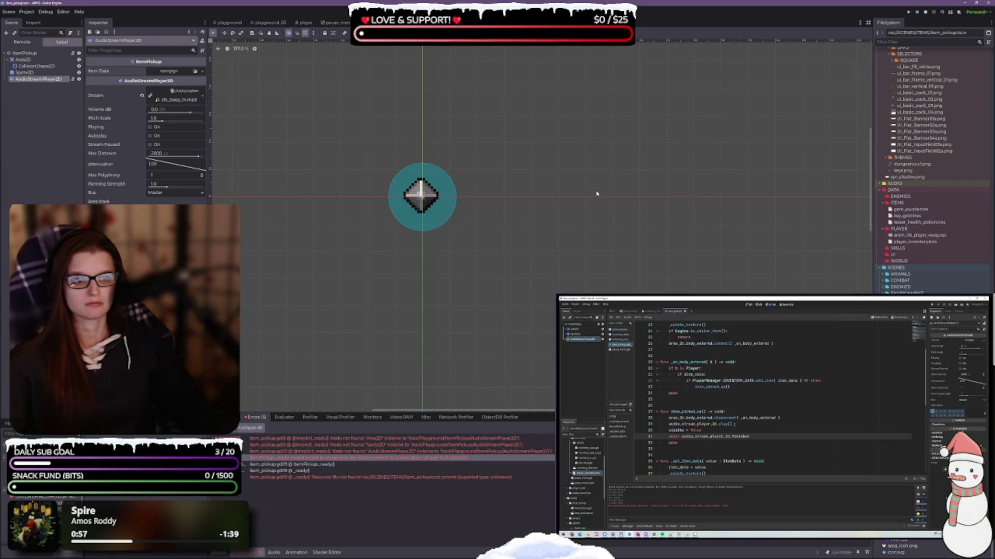
pyautogui.click(25, 73)
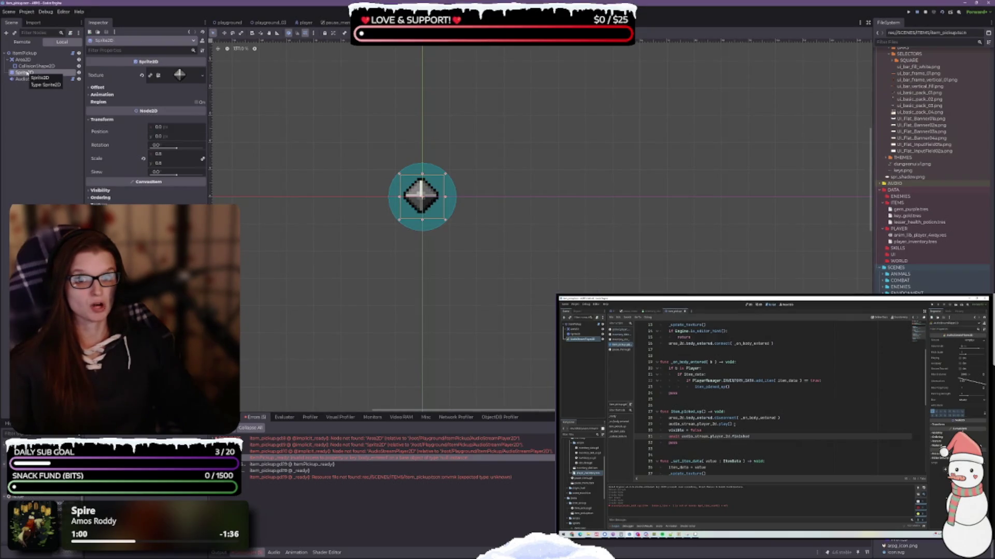
pyautogui.click(32, 66)
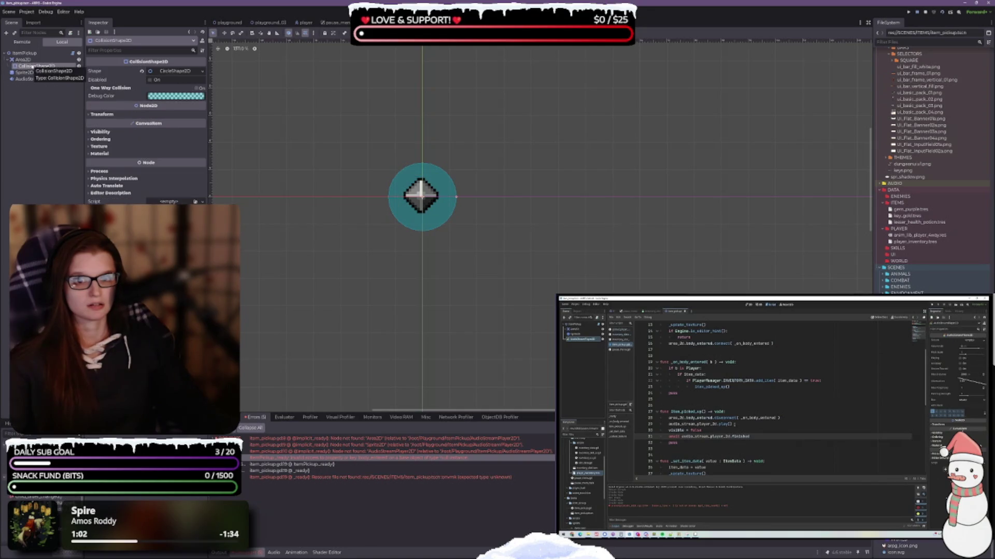
pyautogui.click(23, 59)
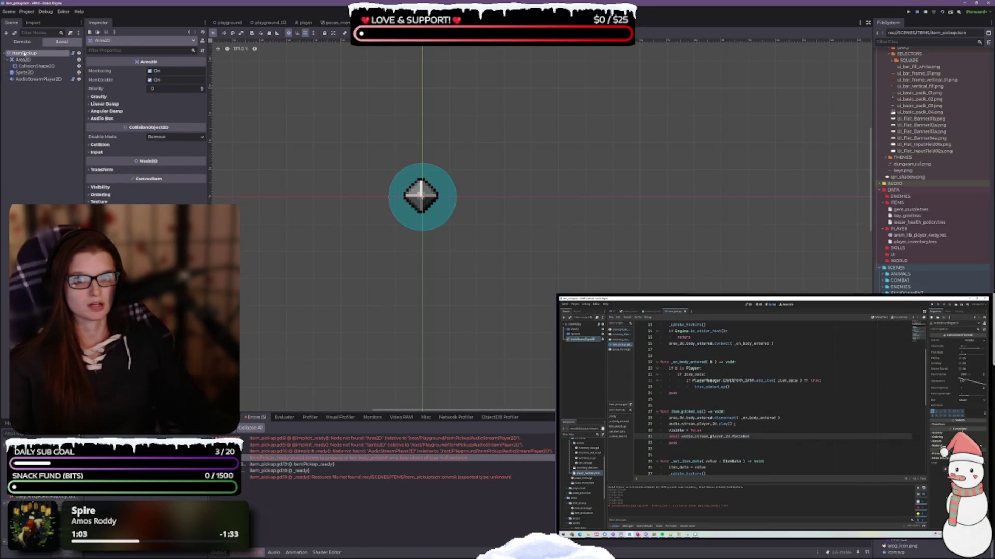
pyautogui.click(24, 52)
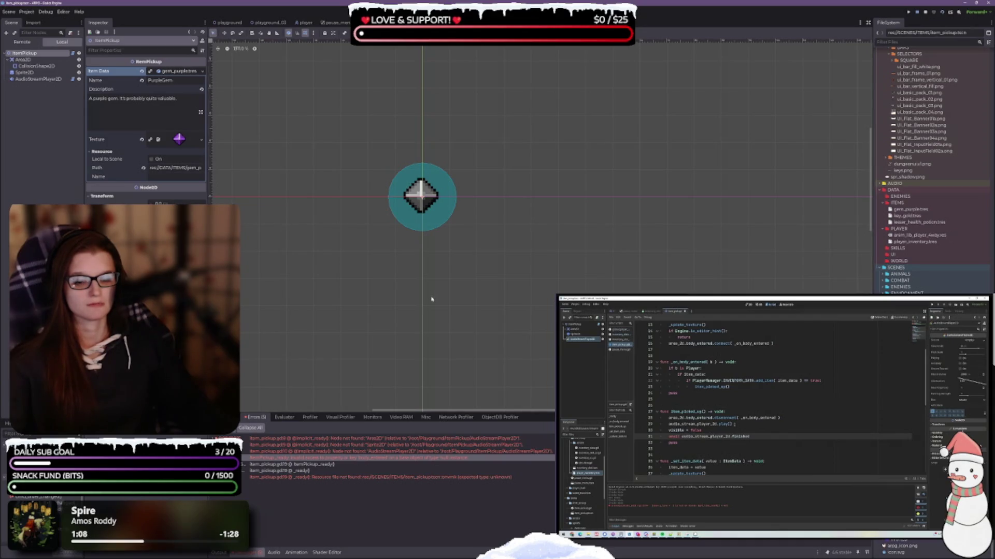
pyautogui.moveTo(422, 279); pyautogui.dragTo(447, 285)
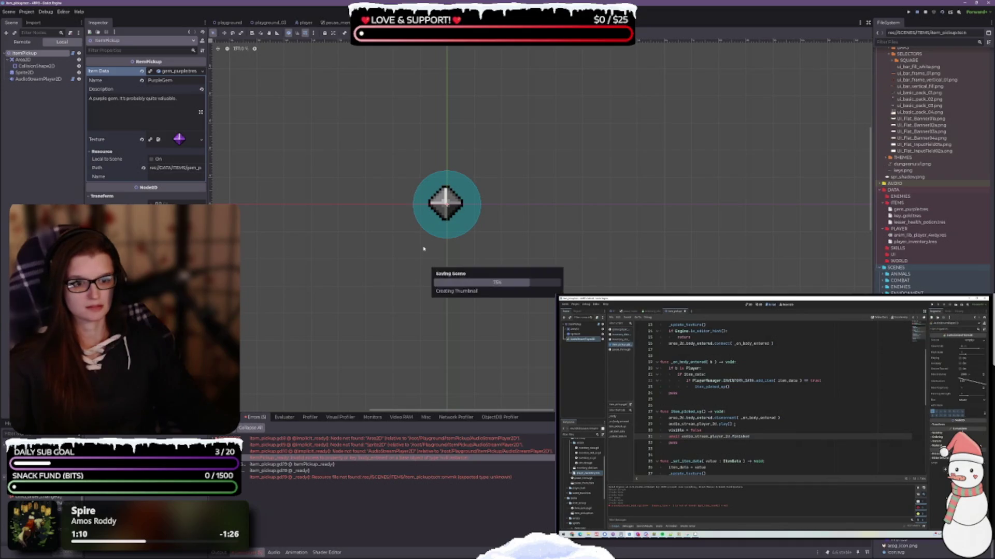
# Switch to the playground scene and zoom in near the purple gem on the grass.
pyautogui.click(228, 22)
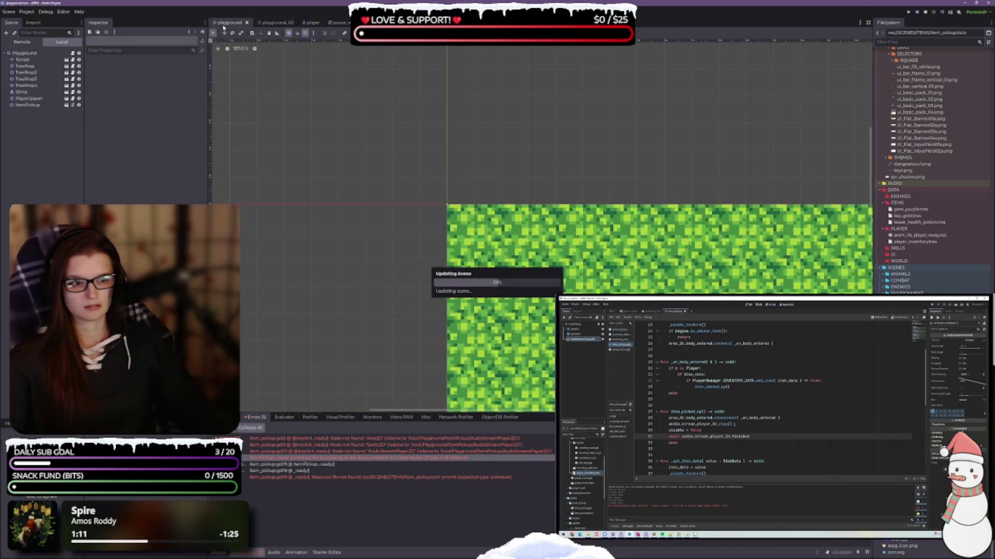
pyautogui.scroll(1, 550, 229)
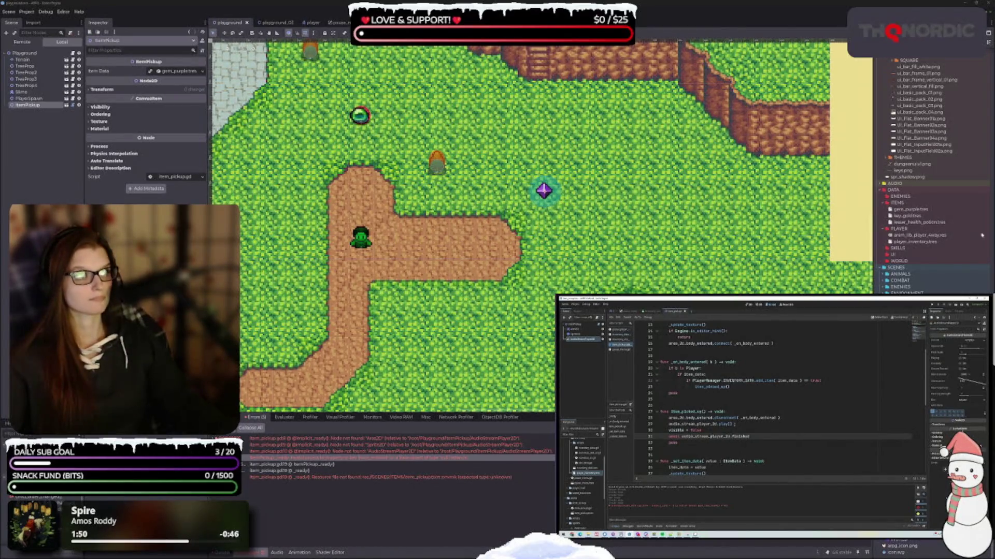
# Test-run the game, review the reported errors, and drop a second gem pickup onto the dirt path.
pyautogui.press('F5')
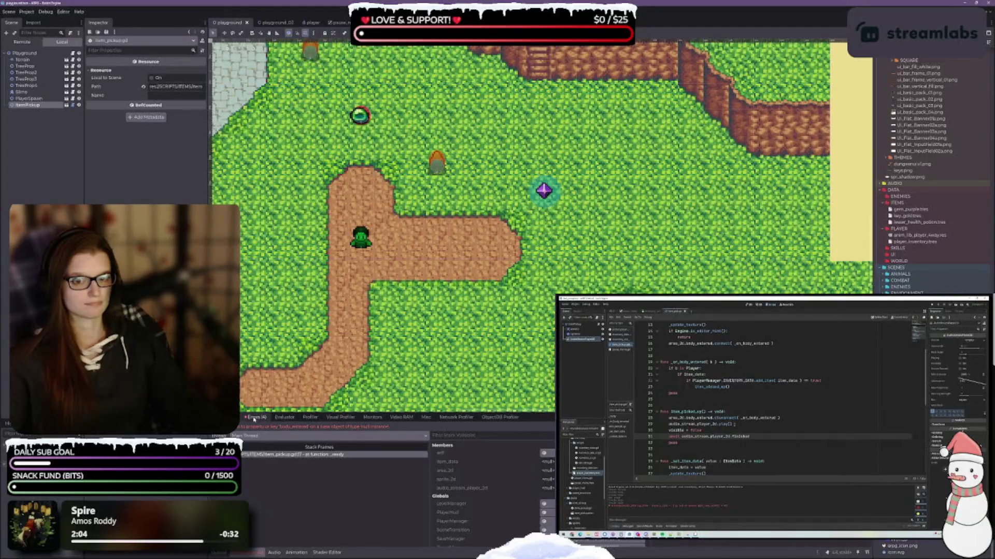
pyautogui.click(254, 418)
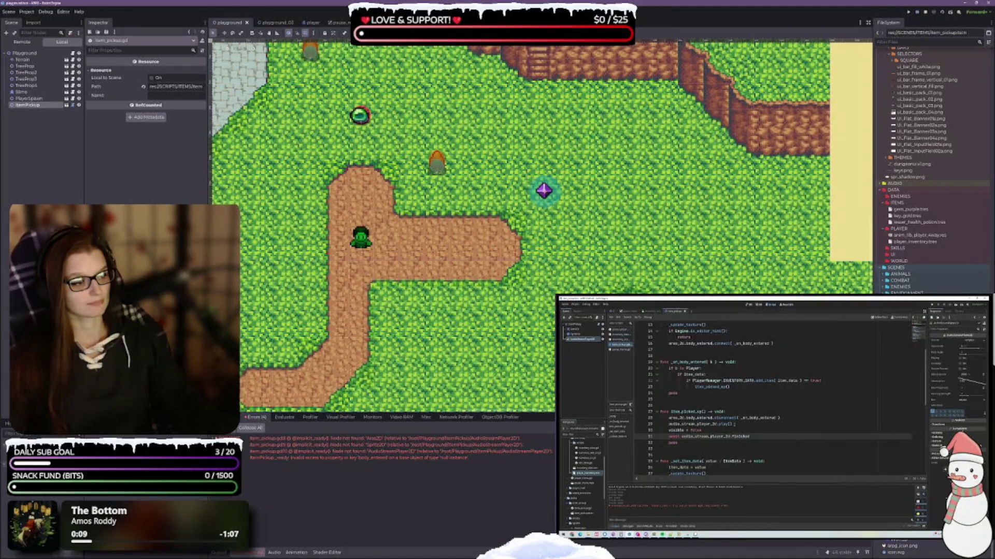
pyautogui.moveTo(917, 311)
pyautogui.mouseDown()
pyautogui.moveTo(437, 244)
pyautogui.moveTo(461, 248)
pyautogui.mouseUp()
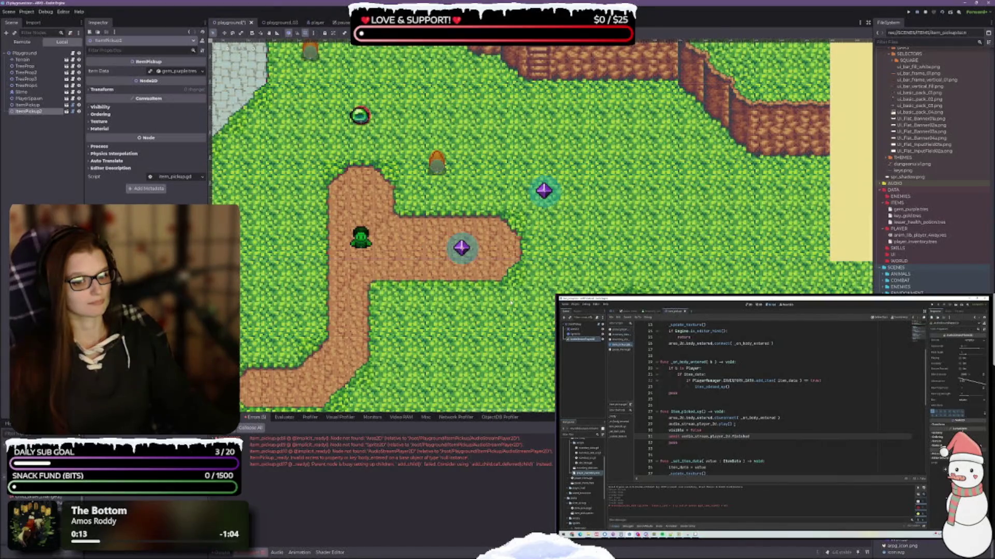
# Run the game and review the item_pickup errors in the debugger.
pyautogui.click(941, 12)
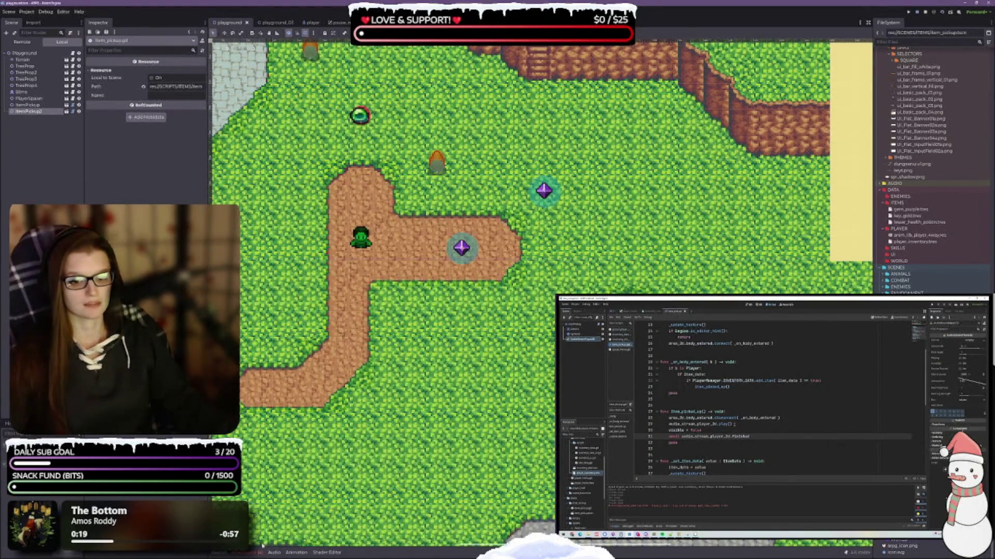
pyautogui.click(249, 553)
pyautogui.click(256, 417)
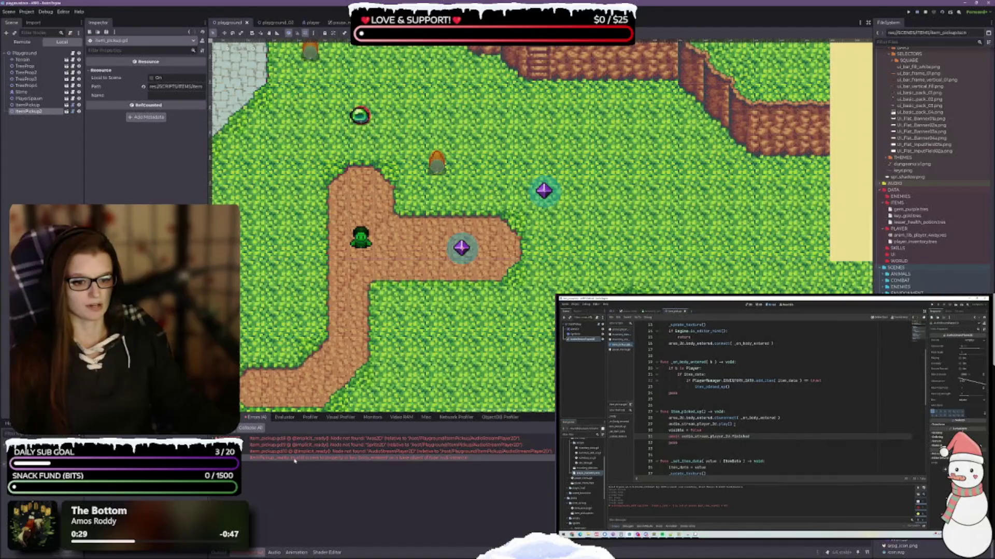
# Delete the ItemPickup2 gem node from the playground scene.
pyautogui.moveTo(294, 460)
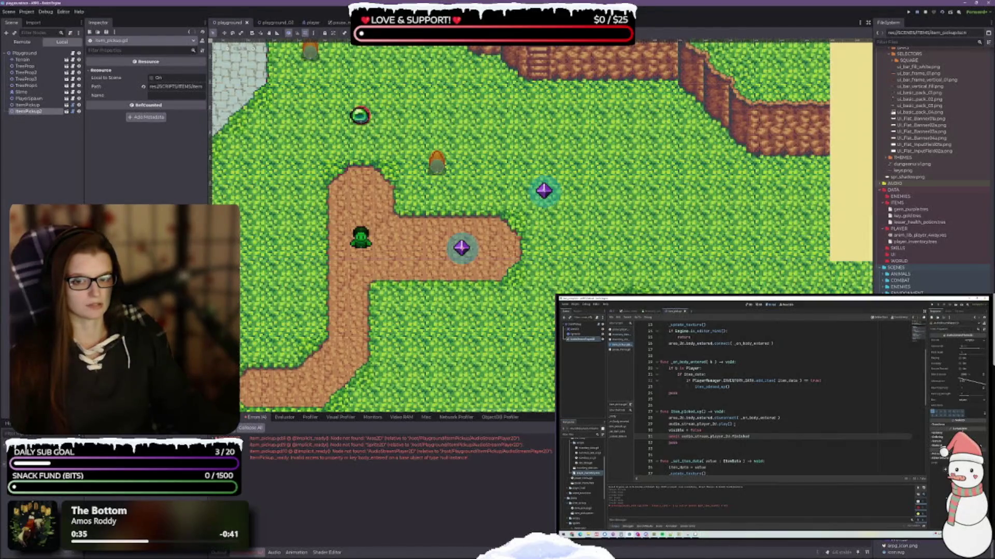
pyautogui.click(28, 111)
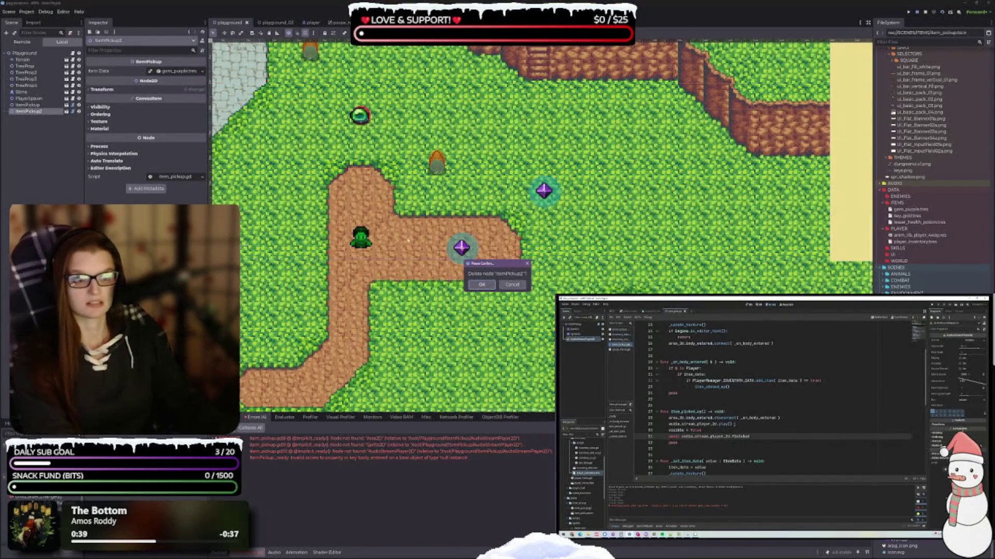
pyautogui.click(481, 284)
pyautogui.hotkey('alt', 'Tab')
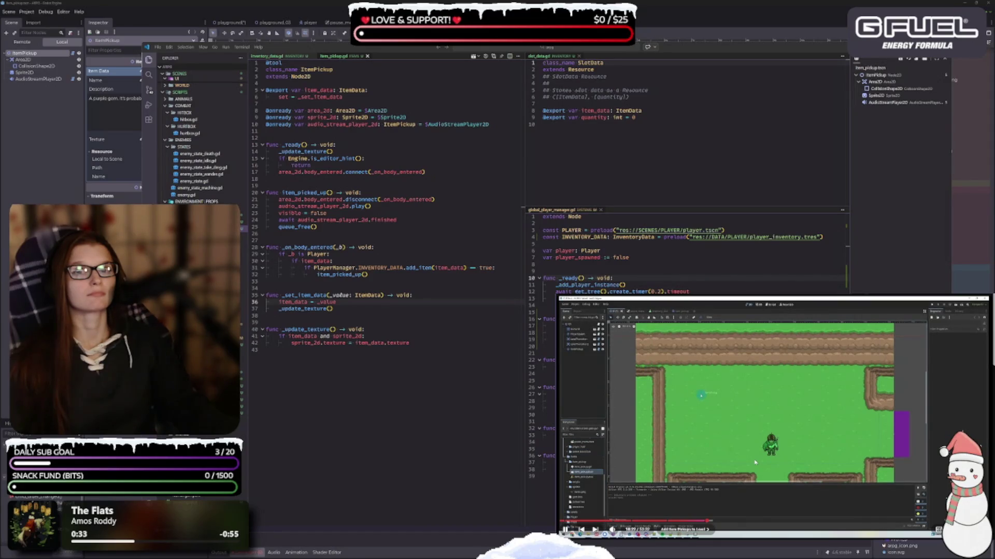
# Pause the tutorial video and return to Godot with the ItemPickup root selected.
pyautogui.click(724, 410)
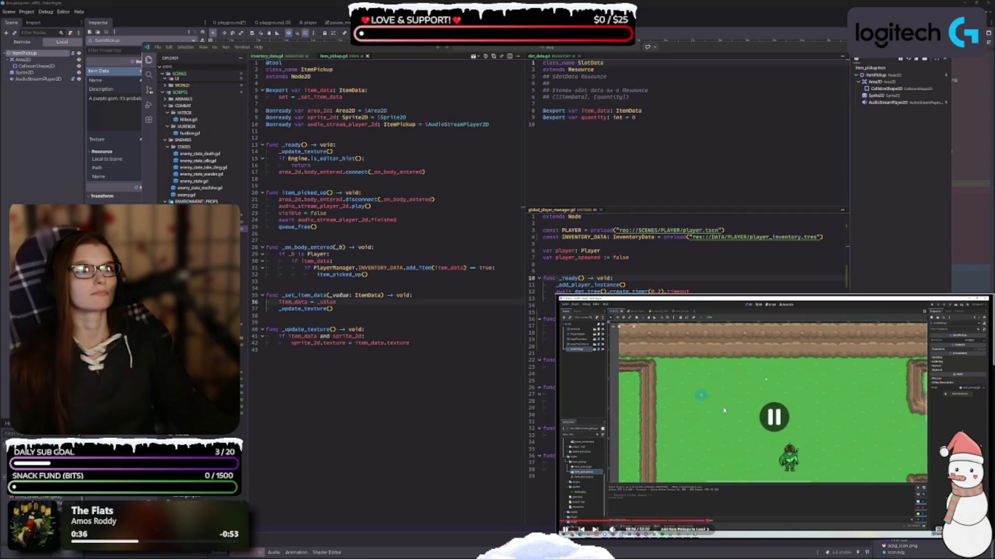
pyautogui.click(50, 130)
pyautogui.click(32, 55)
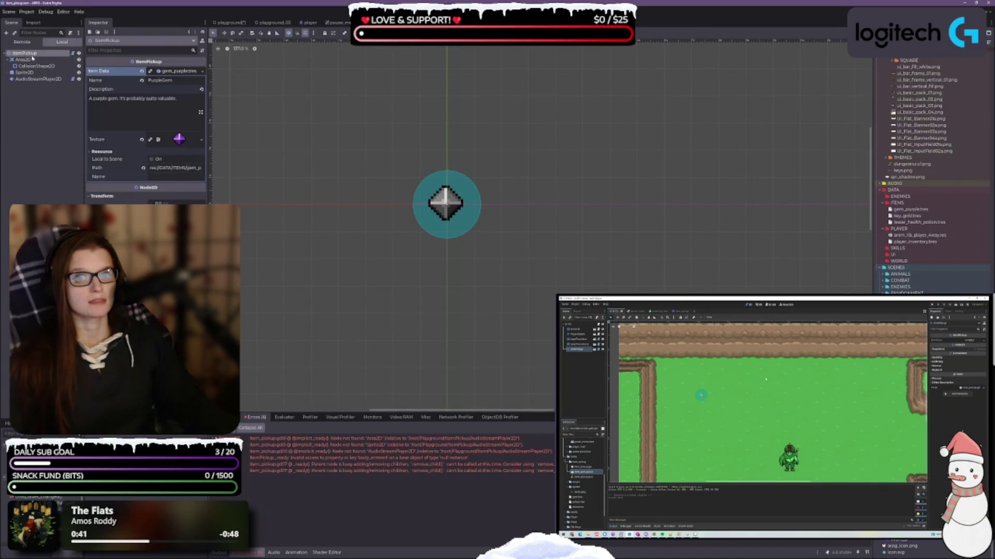
# Clear the ItemPickup's Item Data and remove the Sprite2D's diamond texture.
pyautogui.click(141, 72)
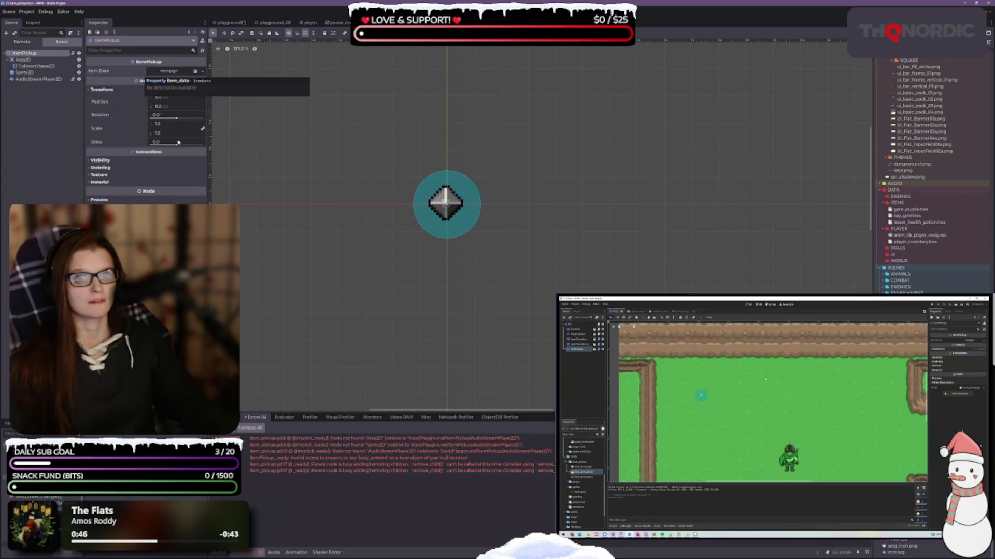
pyautogui.click(32, 61)
pyautogui.click(24, 72)
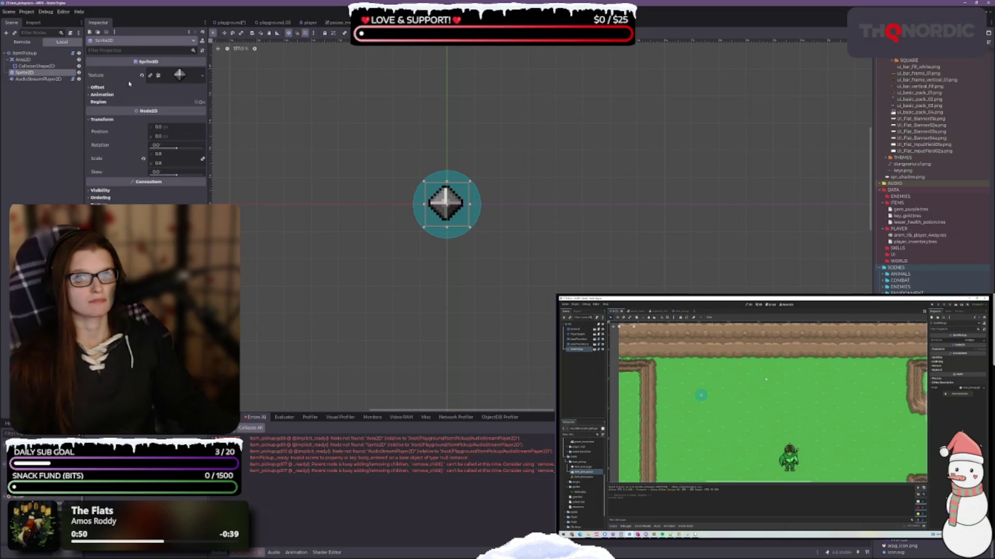
pyautogui.click(142, 75)
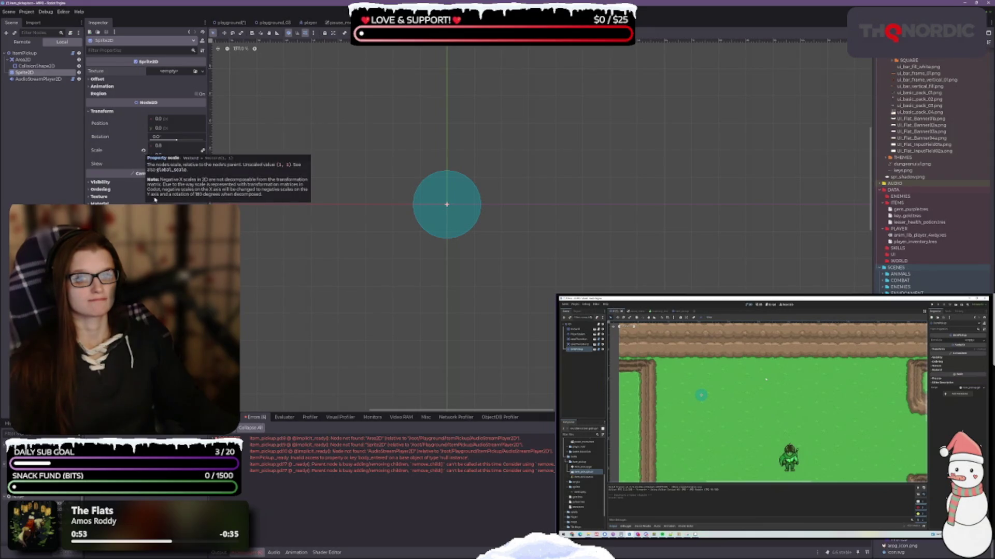
# Save the emptied item pickup scene and go back to the playground scene.
pyautogui.click(39, 79)
pyautogui.hotkey('ctrl', 's')
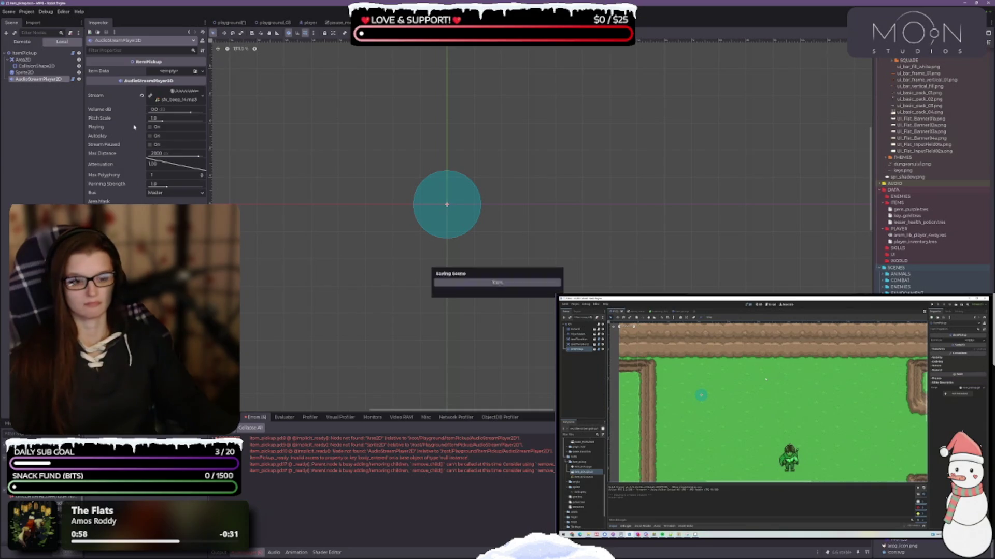
pyautogui.click(227, 23)
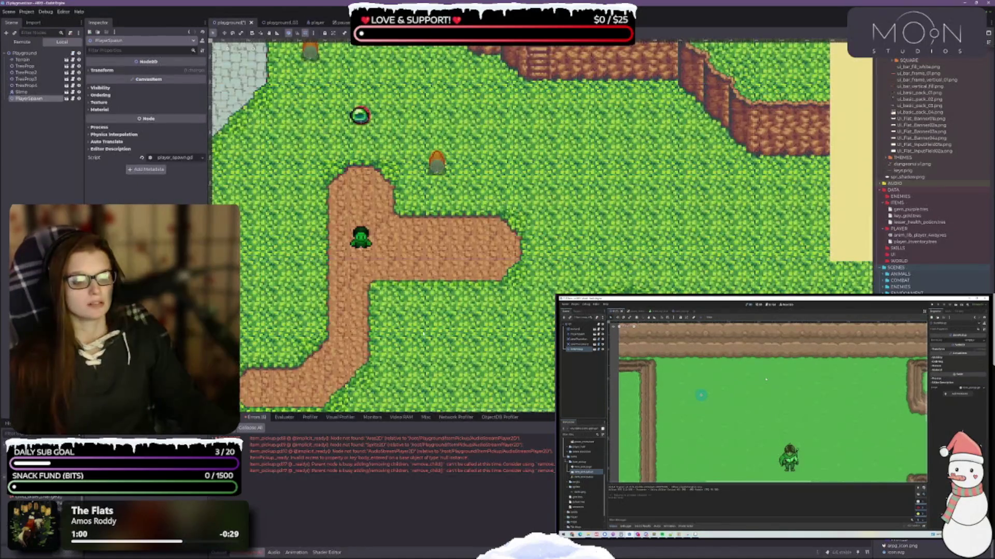
# Save the playground, place an empty item pickup right of the path, and run it to view errors.
pyautogui.hotkey('ctrl', 's')
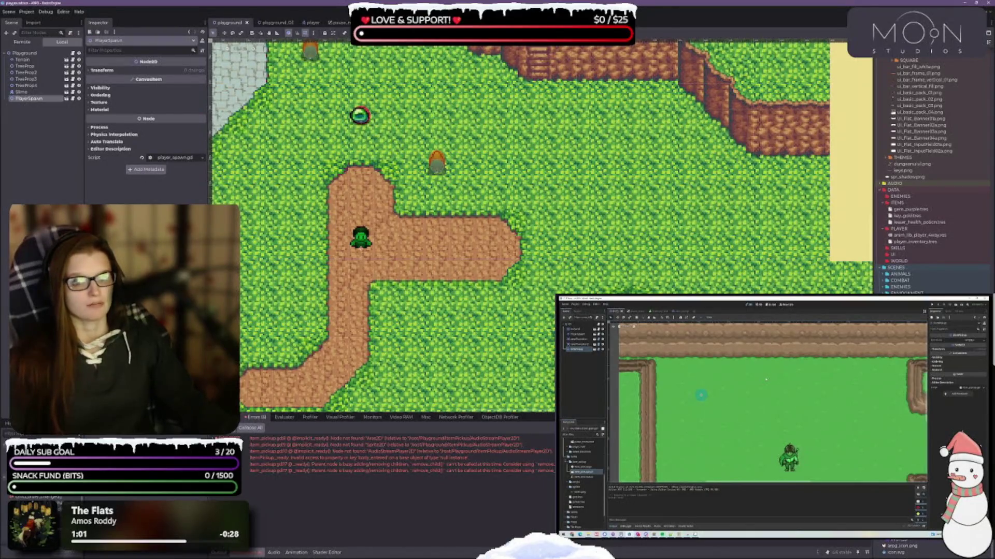
pyautogui.moveTo(911, 363)
pyautogui.mouseDown()
pyautogui.moveTo(522, 170)
pyautogui.moveTo(532, 171)
pyautogui.mouseUp()
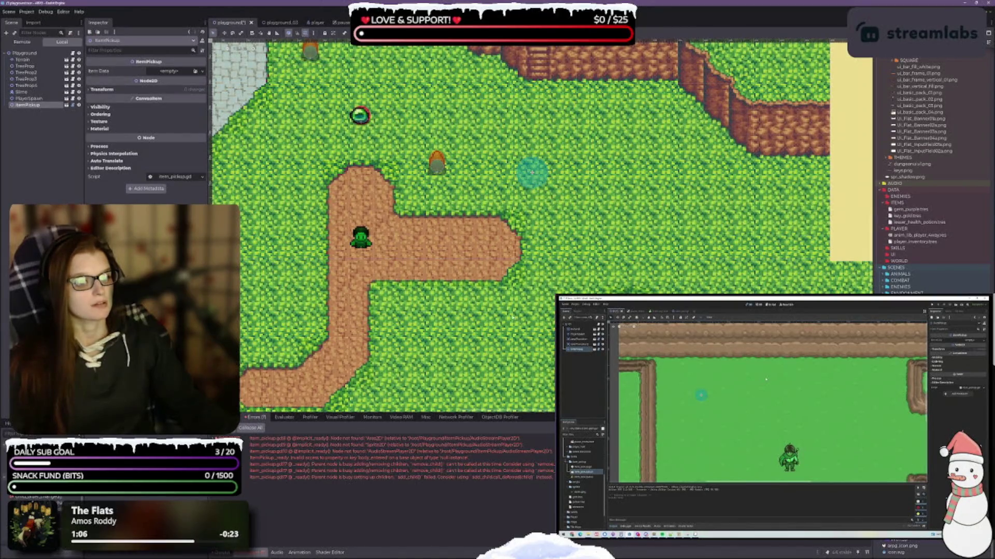
pyautogui.press('F5')
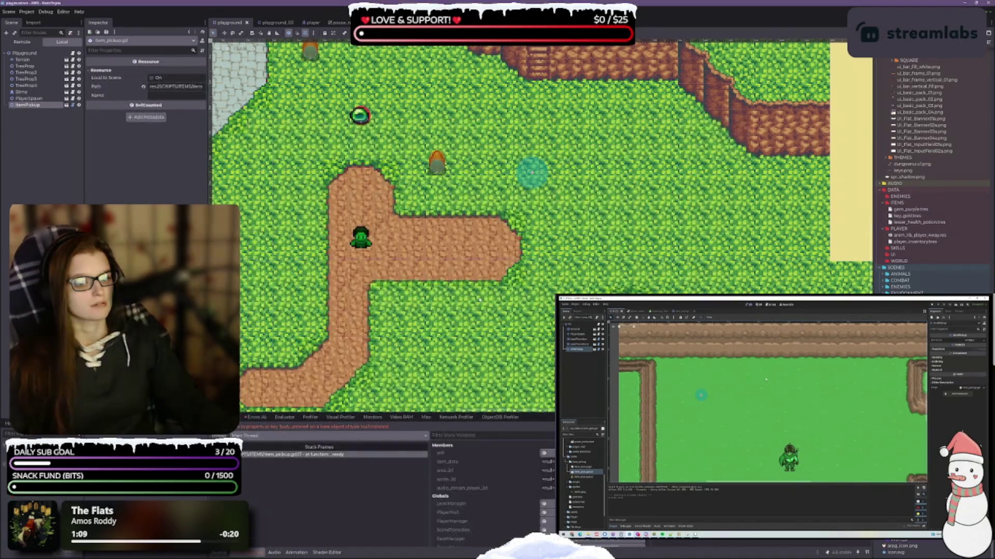
pyautogui.click(256, 417)
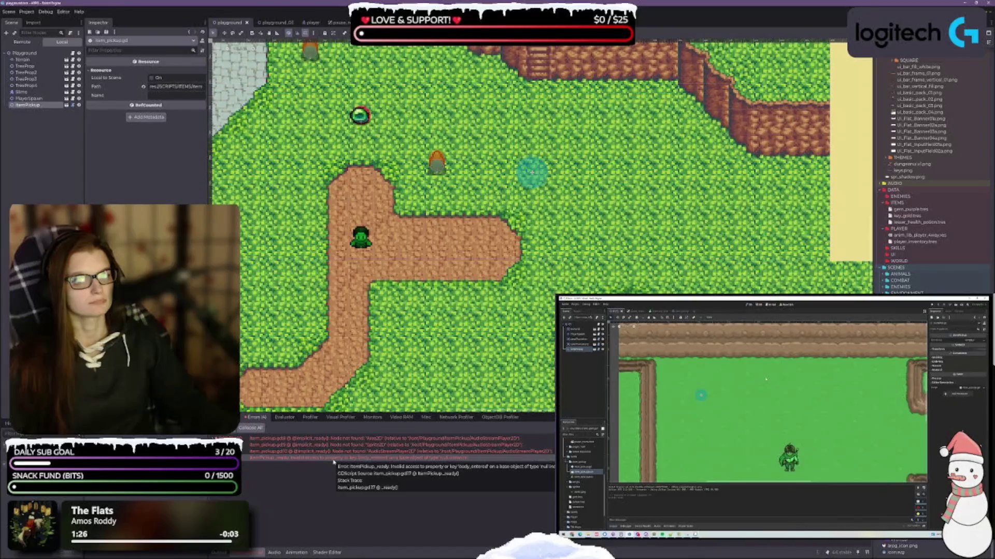
pyautogui.click(735, 421)
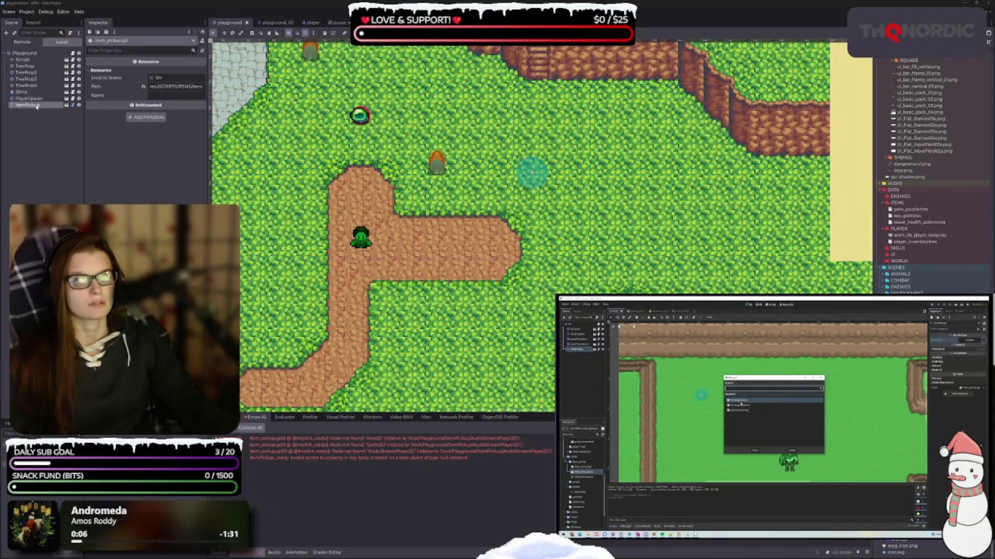
# Assign key_gold.tres as the new ItemPickup's item data.
pyautogui.click(53, 105)
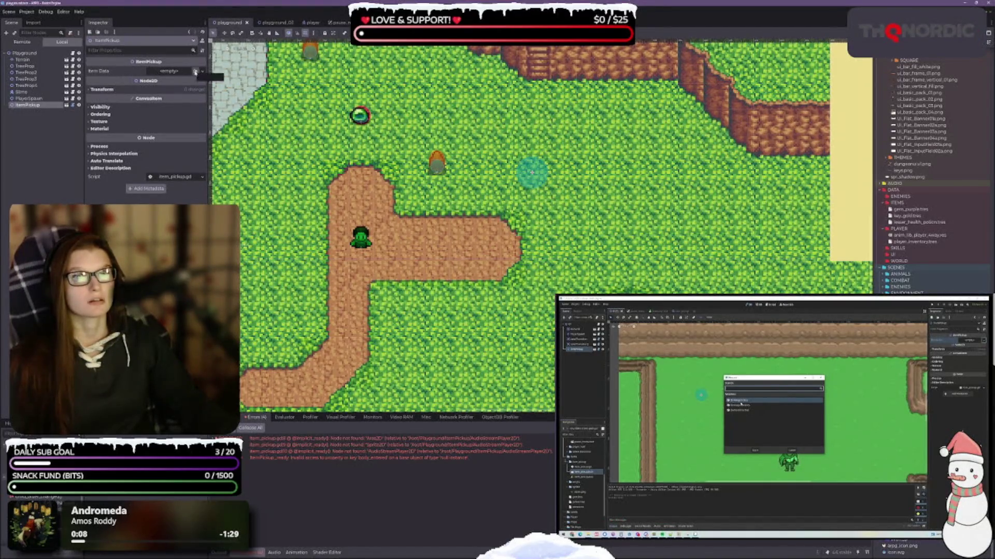
pyautogui.click(195, 71)
pyautogui.doubleClick(450, 248)
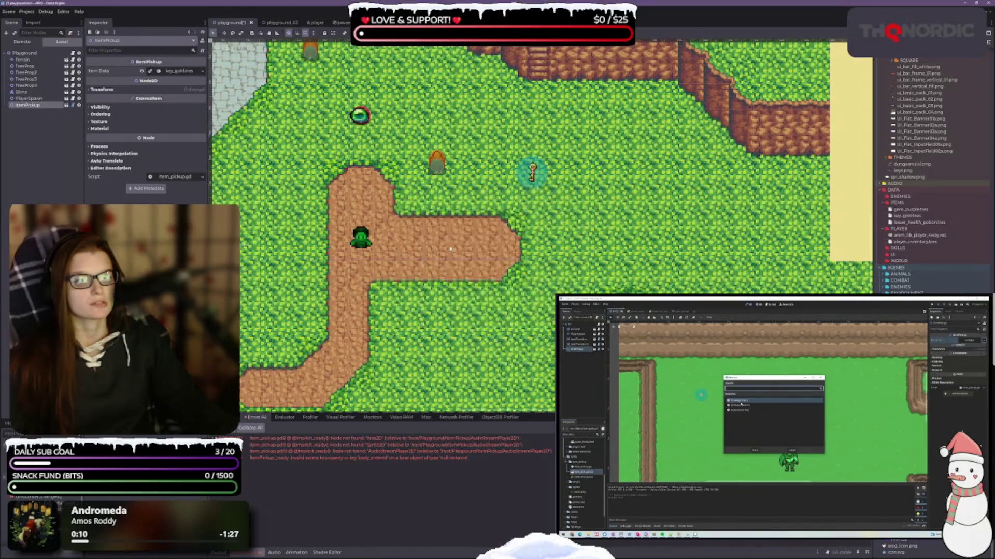
pyautogui.click(771, 420)
pyautogui.click(785, 486)
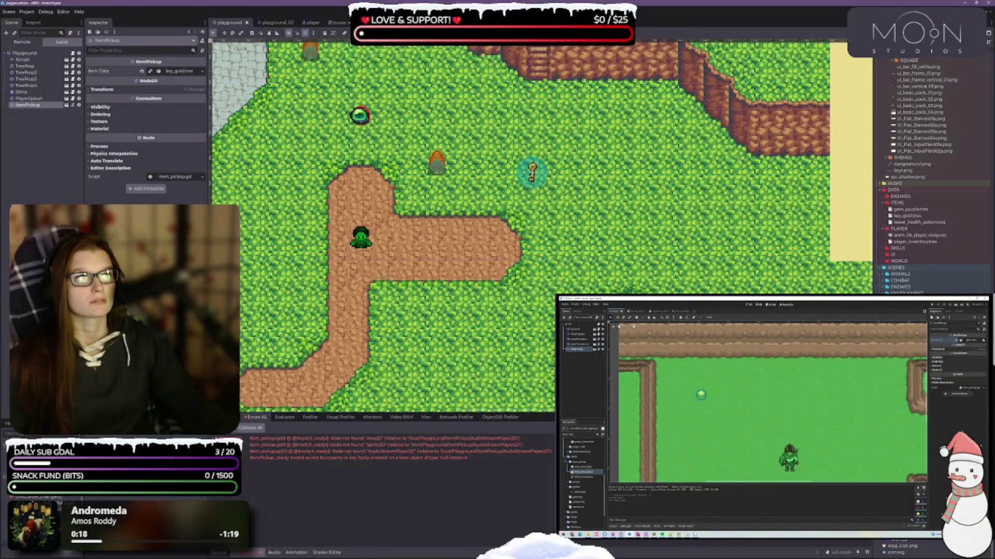
# Stop and re-run the game to test the gold key pickup.
pyautogui.press('F8')
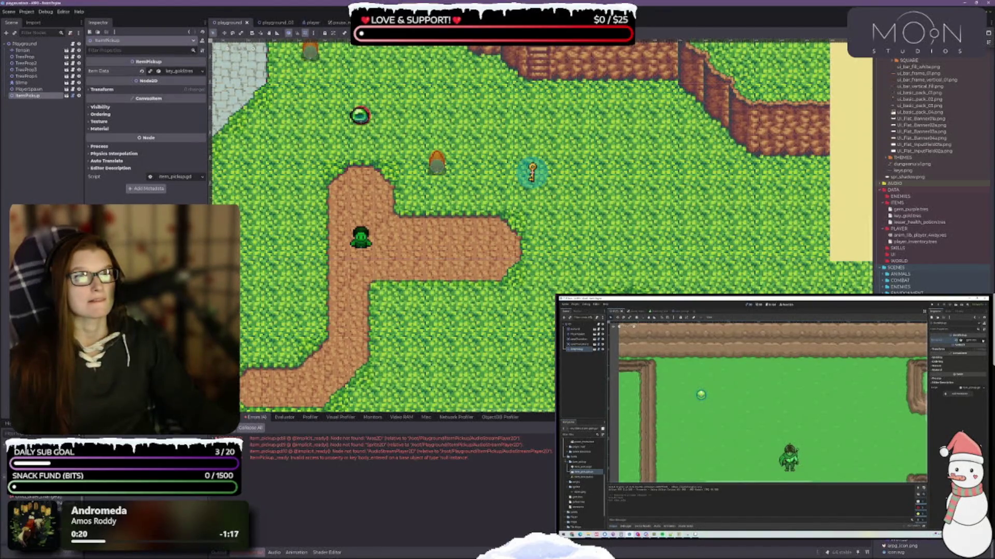
pyautogui.press('F5')
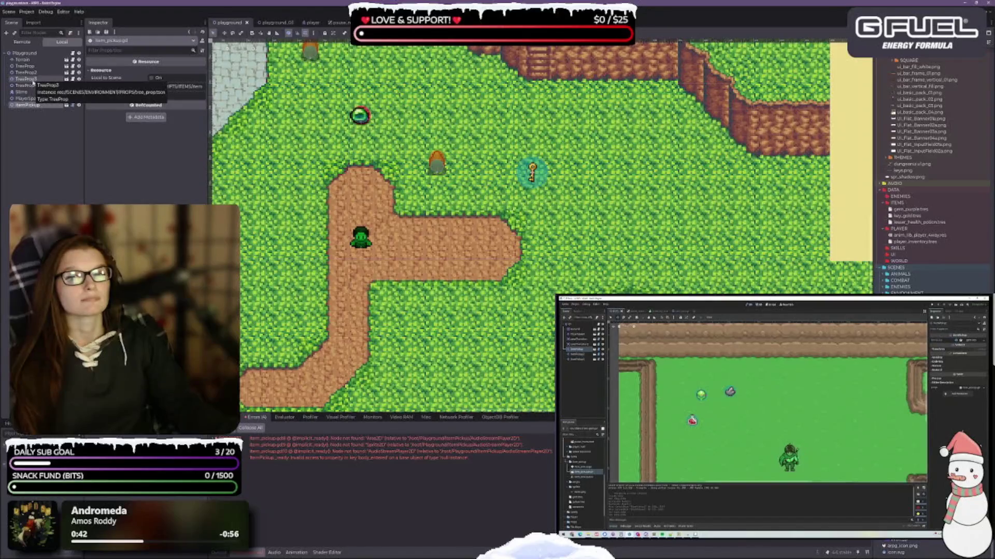
pyautogui.click(739, 400)
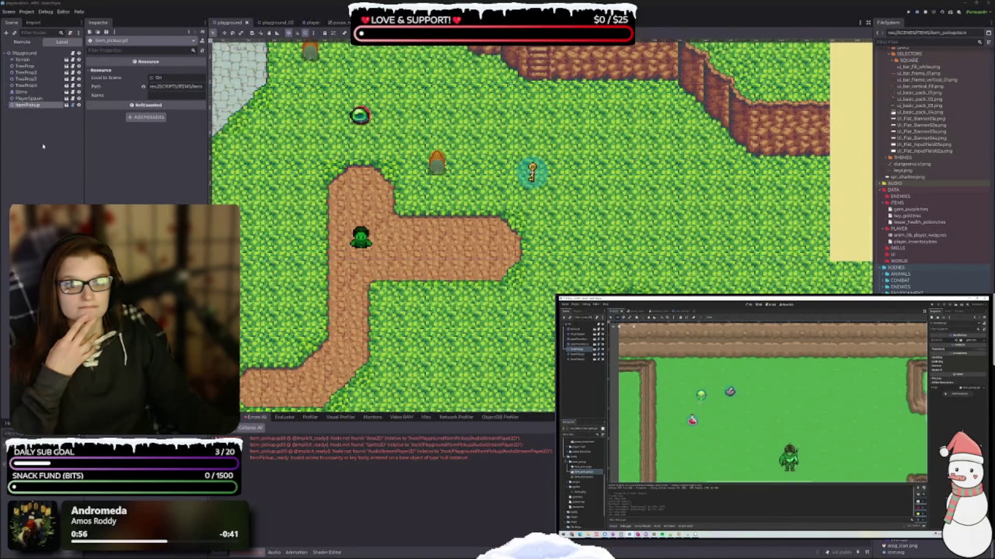
# Inspect the GoldKey item data and transform, then stop the game and open item_pickup.gd.
pyautogui.click(31, 106)
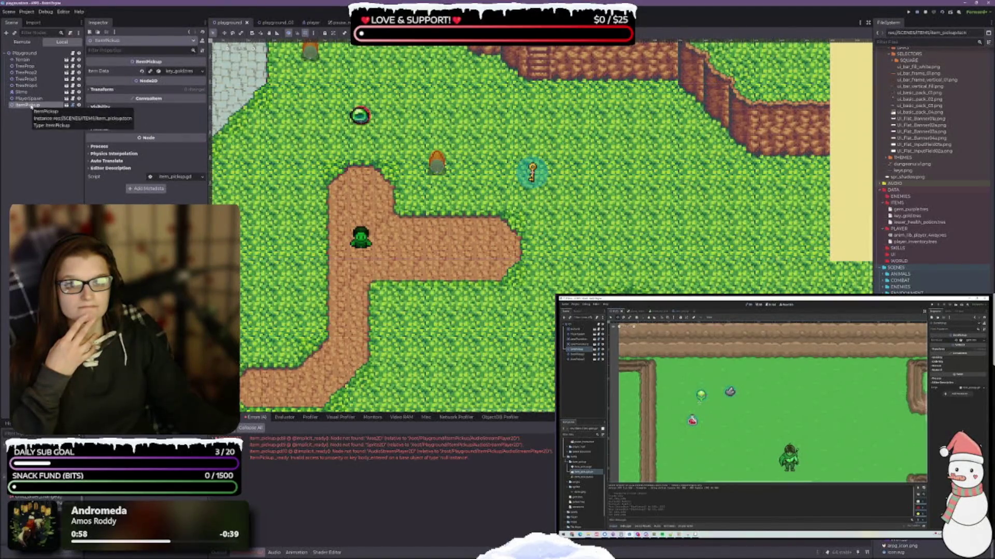
pyautogui.click(166, 74)
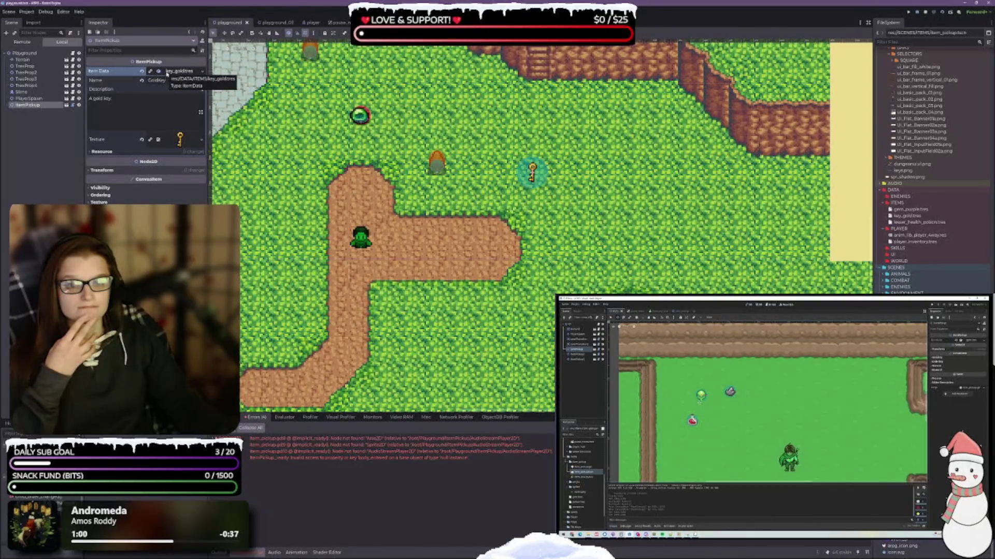
pyautogui.click(96, 152)
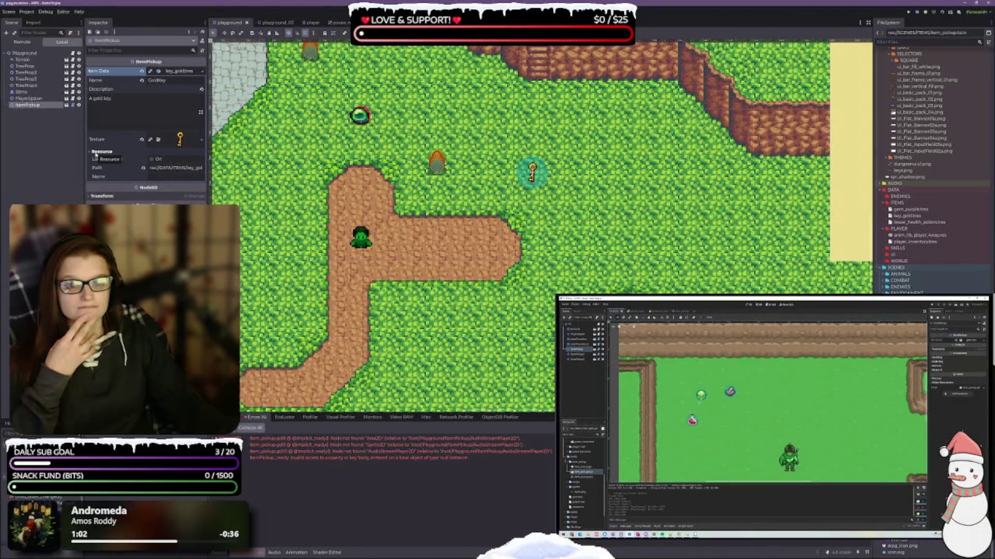
pyautogui.click(103, 196)
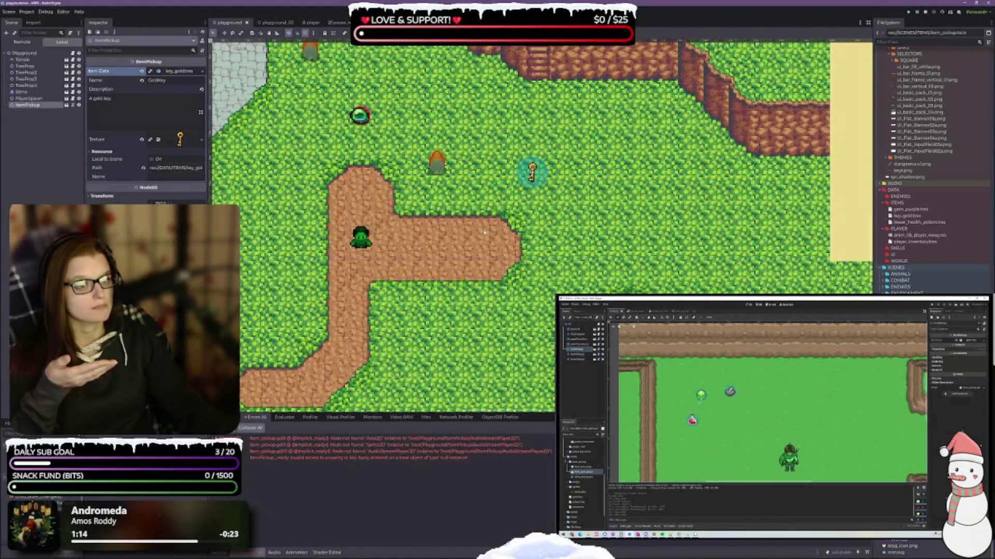
pyautogui.click(726, 513)
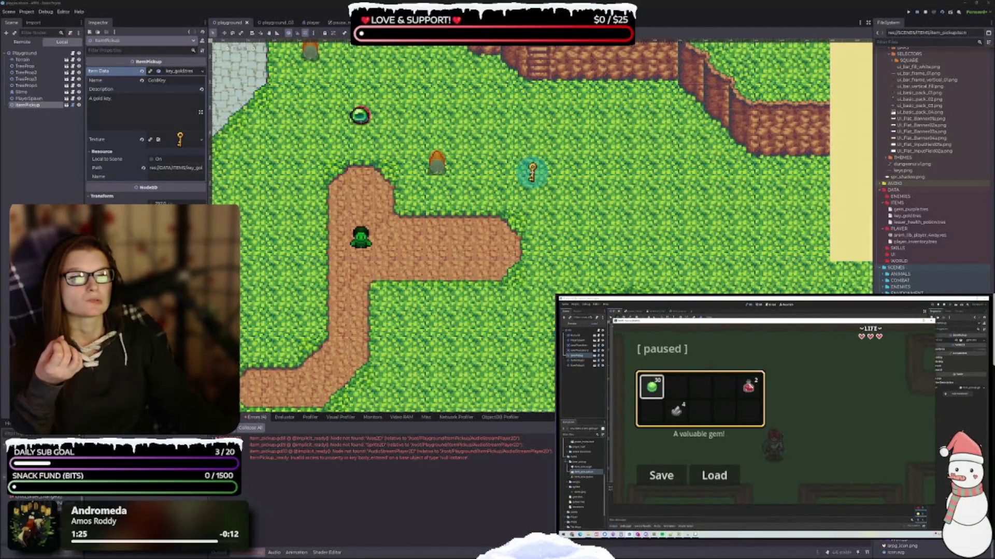
pyautogui.press('space')
pyautogui.click(36, 118)
pyautogui.click(28, 105)
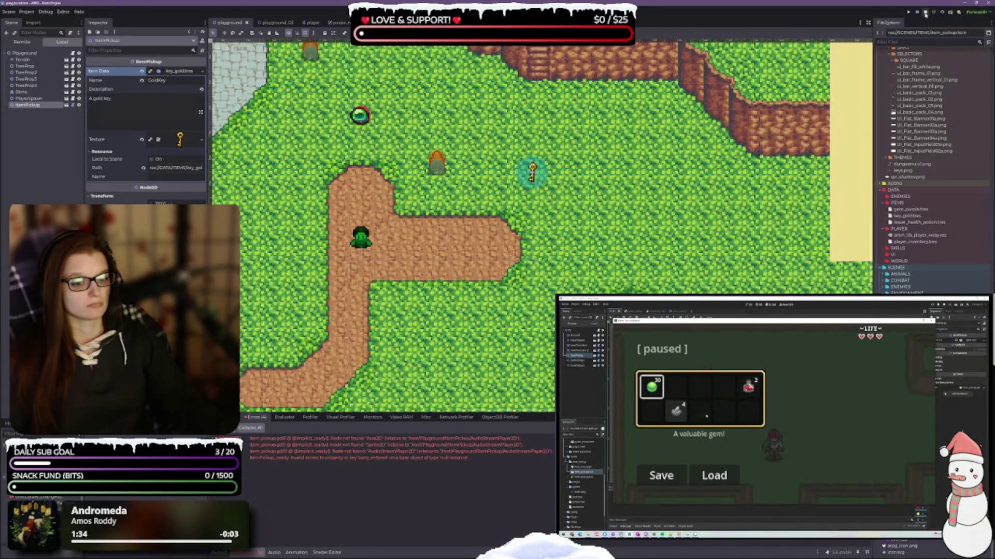
pyautogui.click(925, 14)
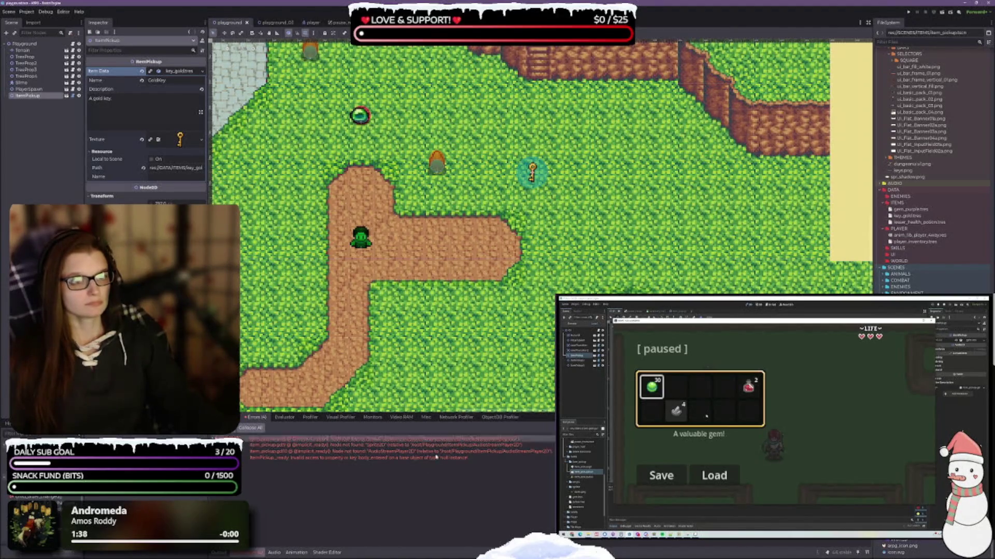
pyautogui.hotkey('ctrl', 'F3')
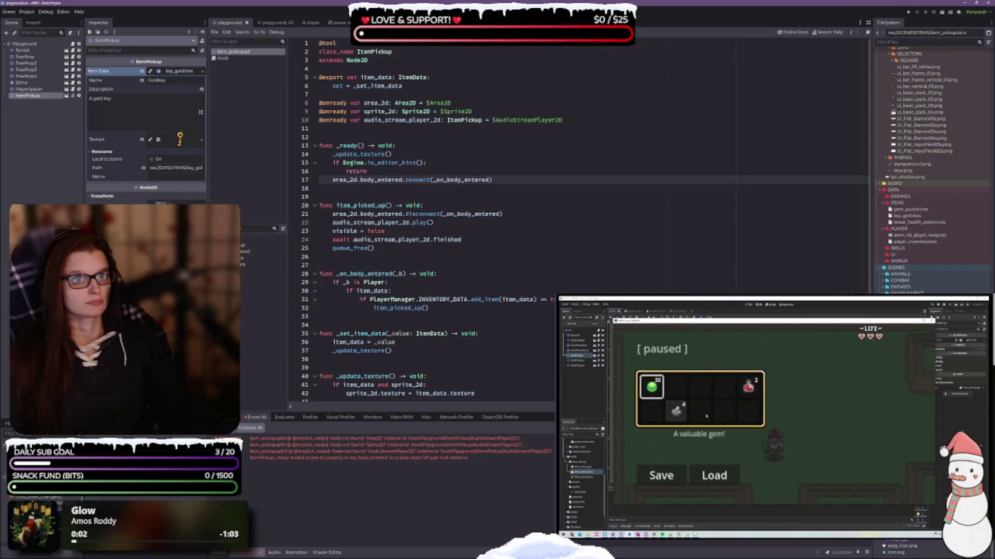
# Close item_pickup.gd and the Node docs page, then return to the playground's 2D view.
pyautogui.rightClick(241, 53)
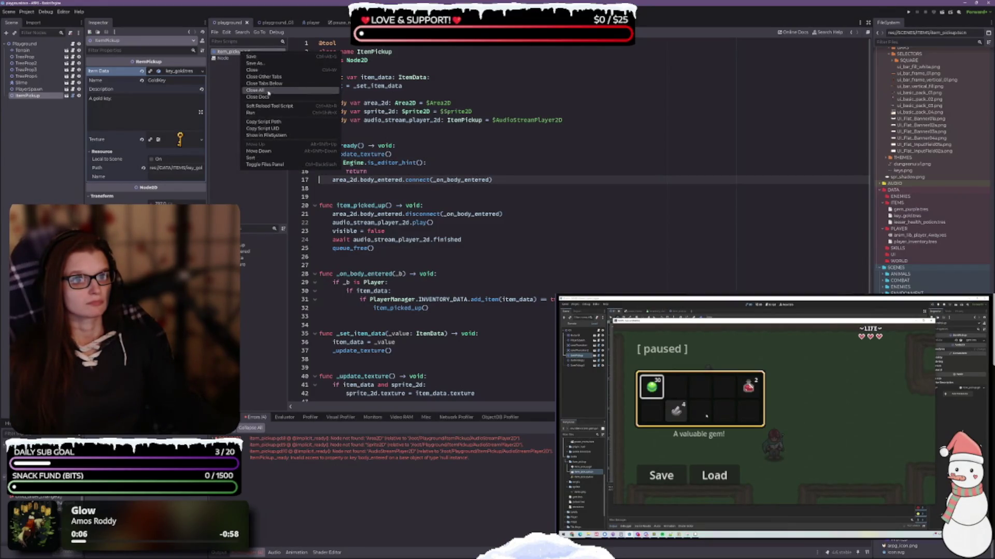
pyautogui.click(252, 69)
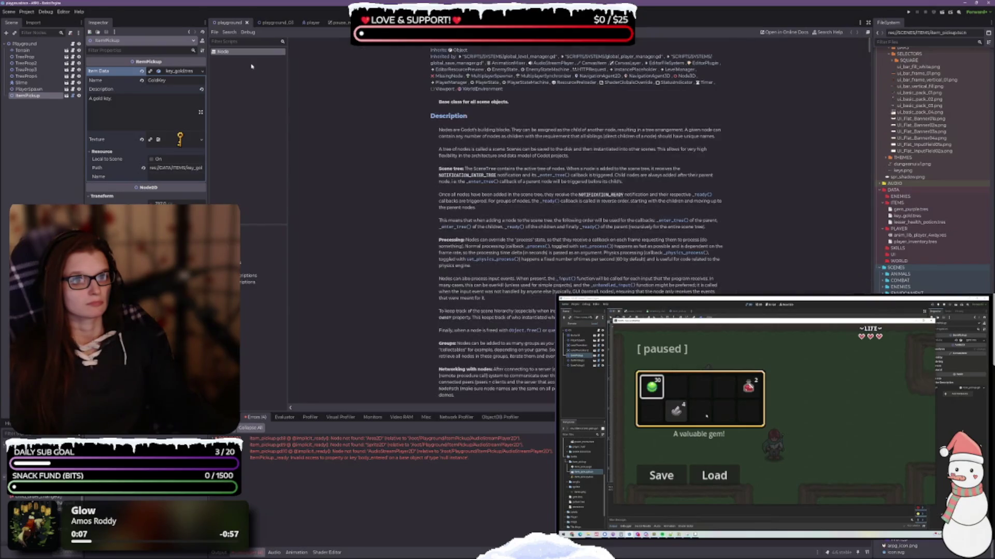
pyautogui.rightClick(233, 53)
pyautogui.click(254, 63)
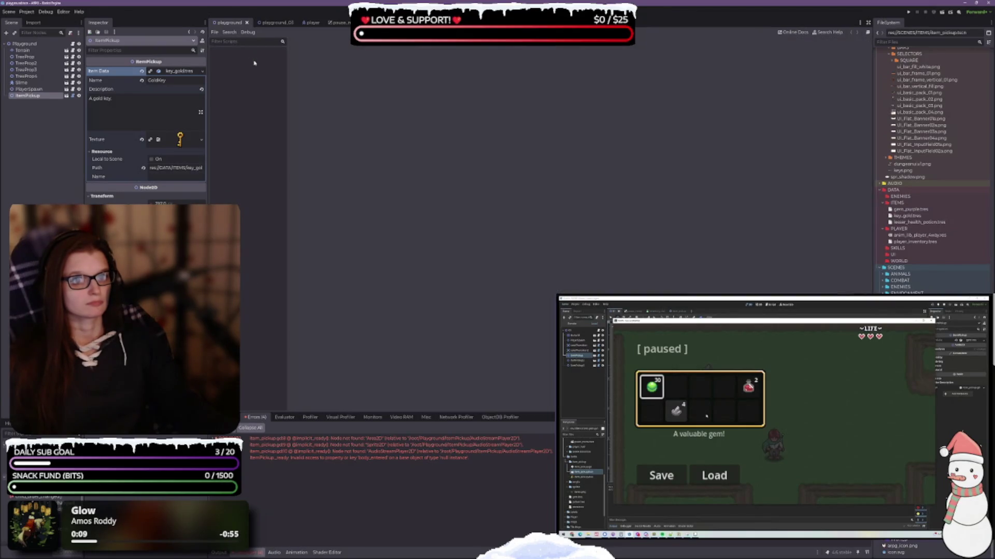
pyautogui.hotkey('ctrl', 'F1')
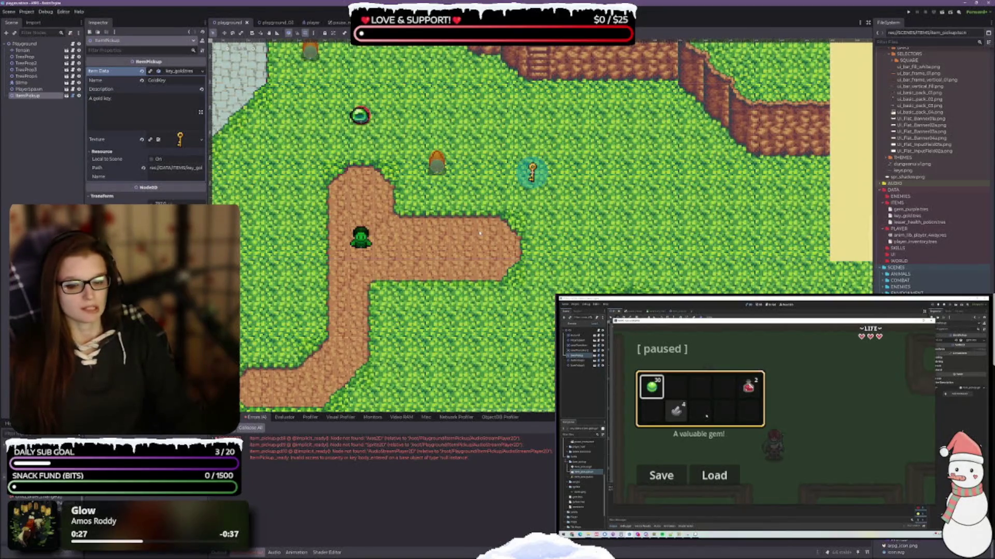
# Delete the gold-key ItemPickup from the playground and save and run the scene.
pyautogui.press('Delete')
pyautogui.press('Return')
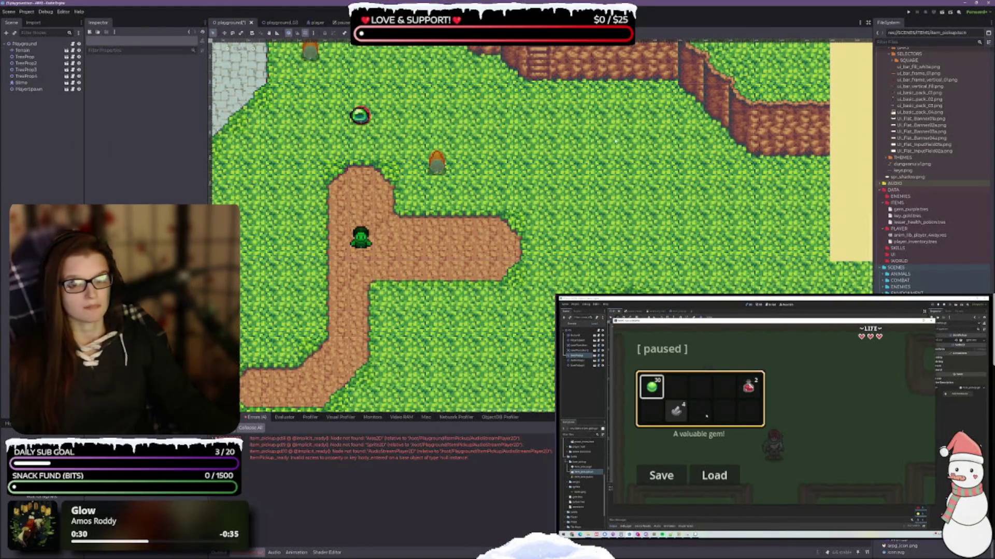
pyautogui.click(942, 12)
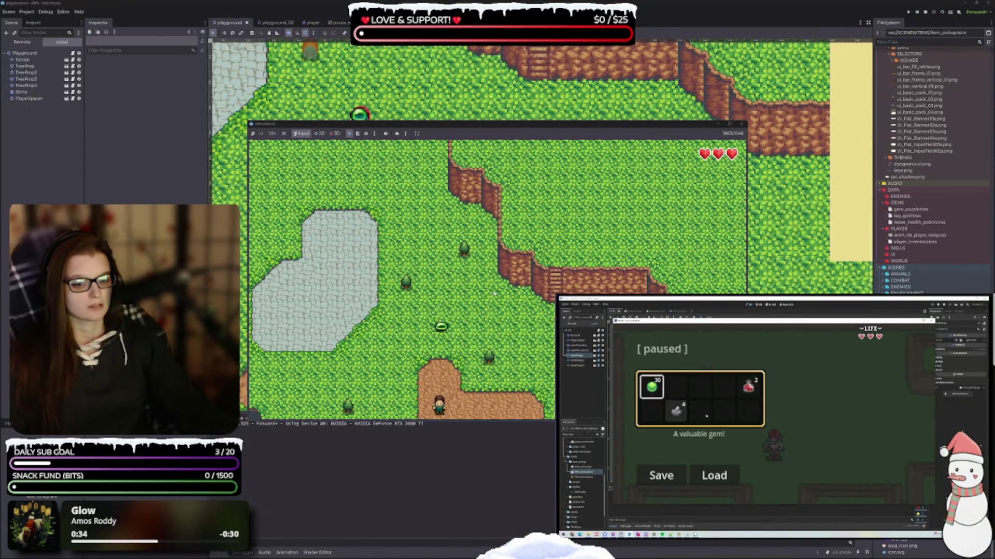
# Walk the player down and check the inventory in the pause menu.
pyautogui.press('Down')
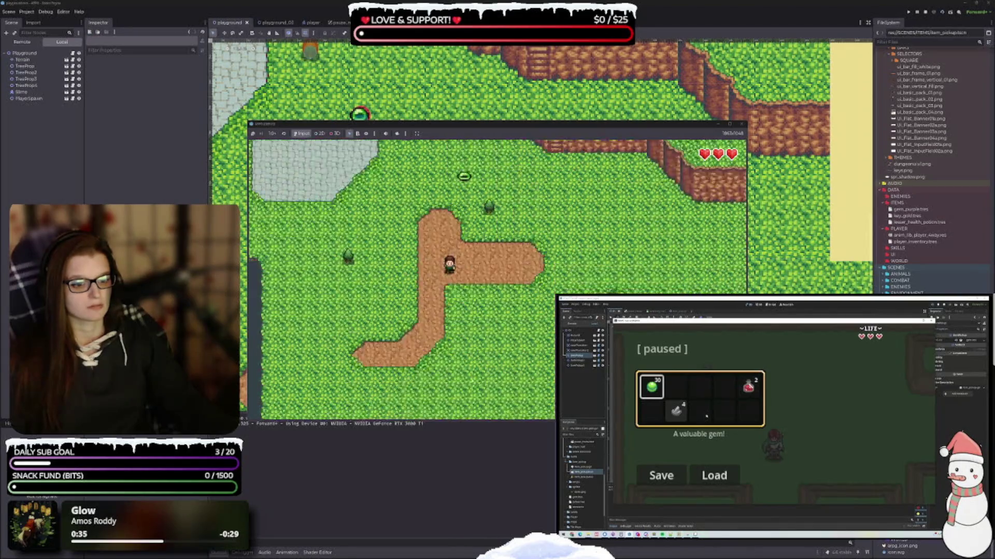
pyautogui.press('Escape')
pyautogui.press('Down')
pyautogui.press('Down')
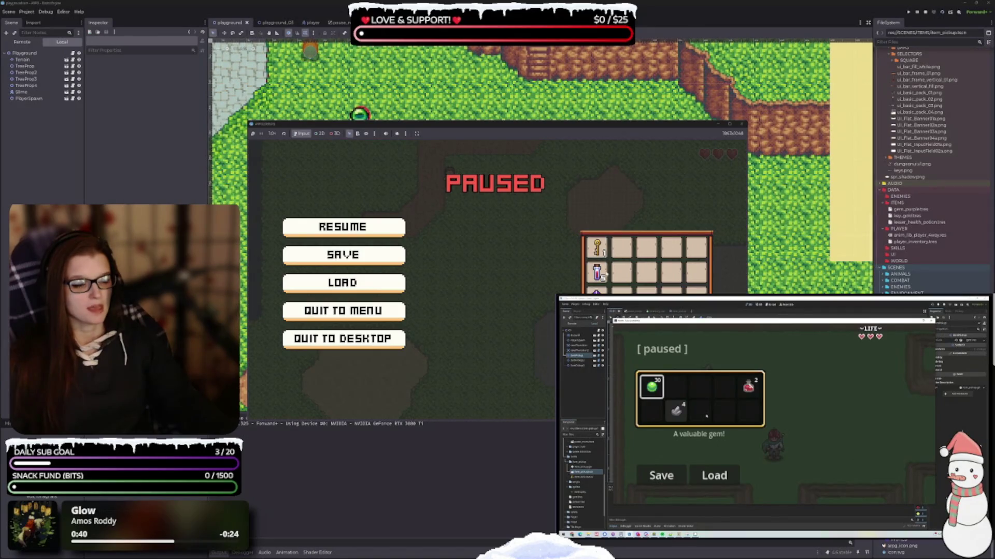
pyautogui.press('Escape')
pyautogui.press('Escape')
pyautogui.press('Escape')
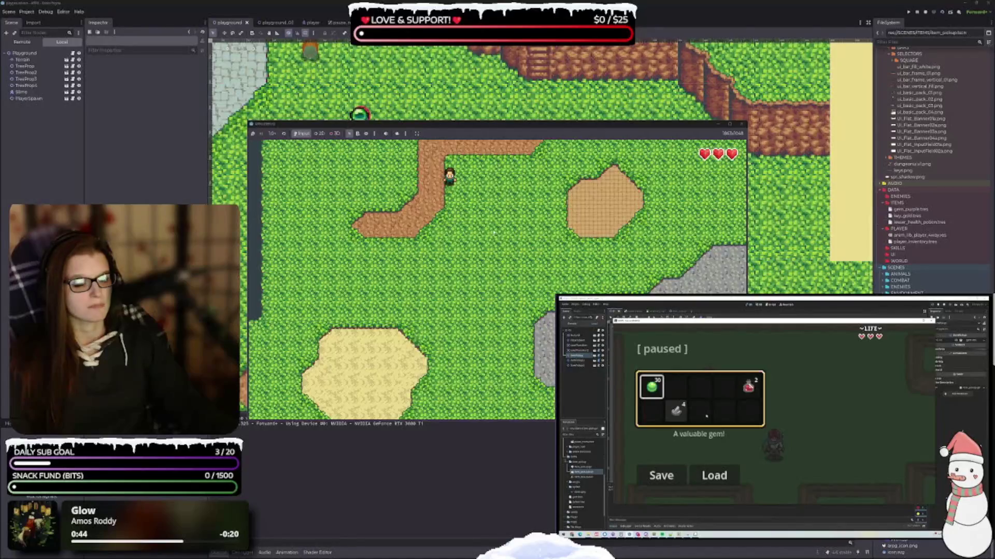
pyautogui.press('Escape')
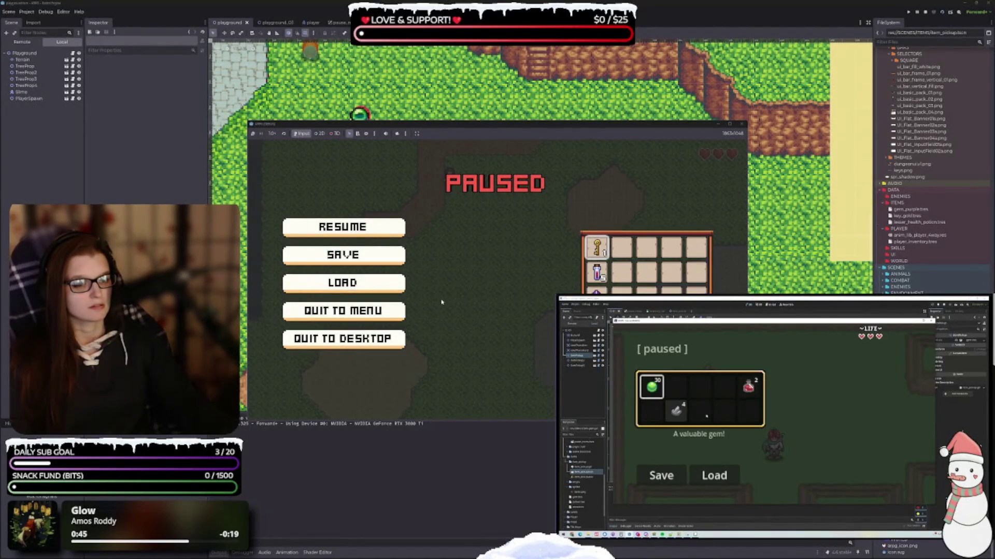
pyautogui.press('Escape')
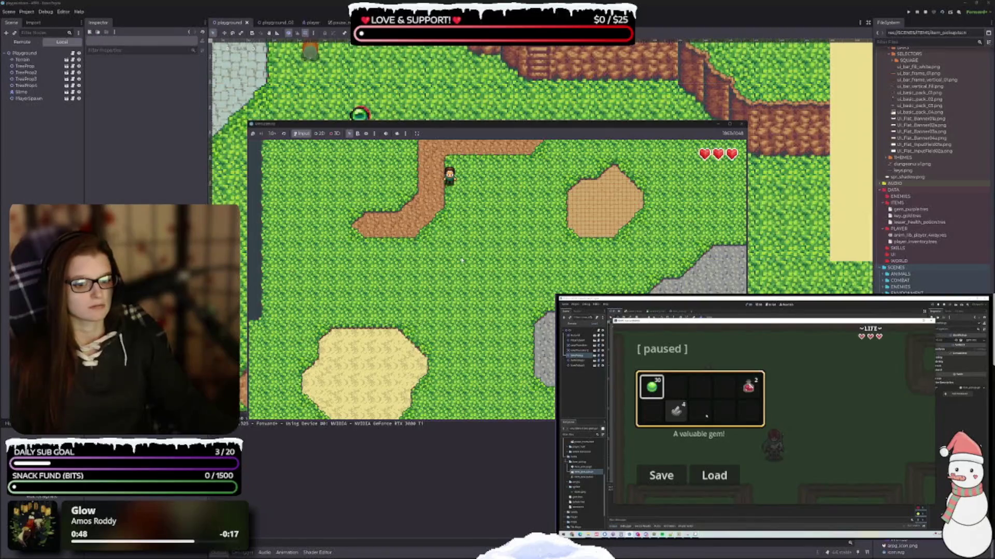
# Walk across the field, pause, and load the saved game state.
pyautogui.press('Up')
pyautogui.press('Right')
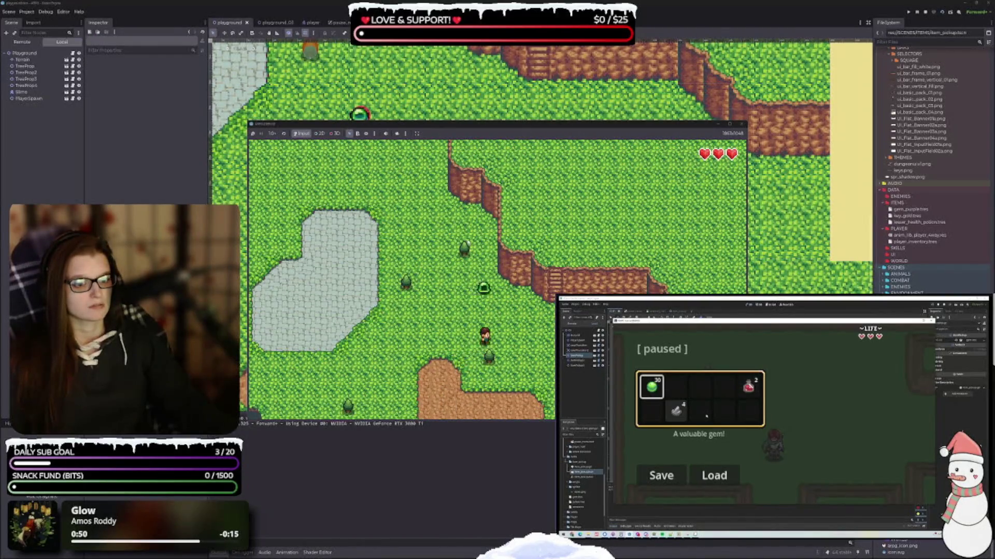
pyautogui.press('Down')
pyautogui.press('Left')
pyautogui.press('Escape')
pyautogui.click(388, 283)
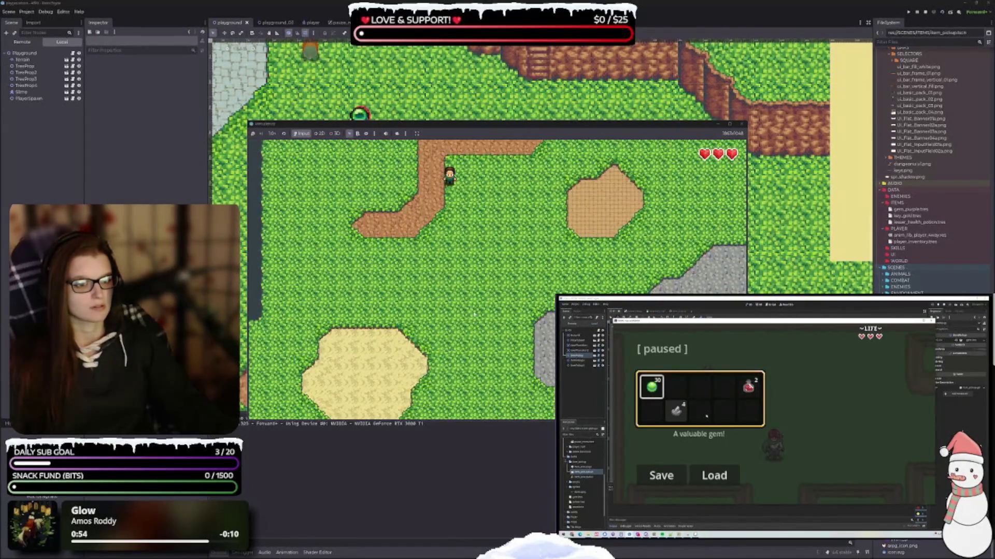
# Confirm the inventory still holds the key, walk onto the grass, and close the game window.
pyautogui.press('Escape')
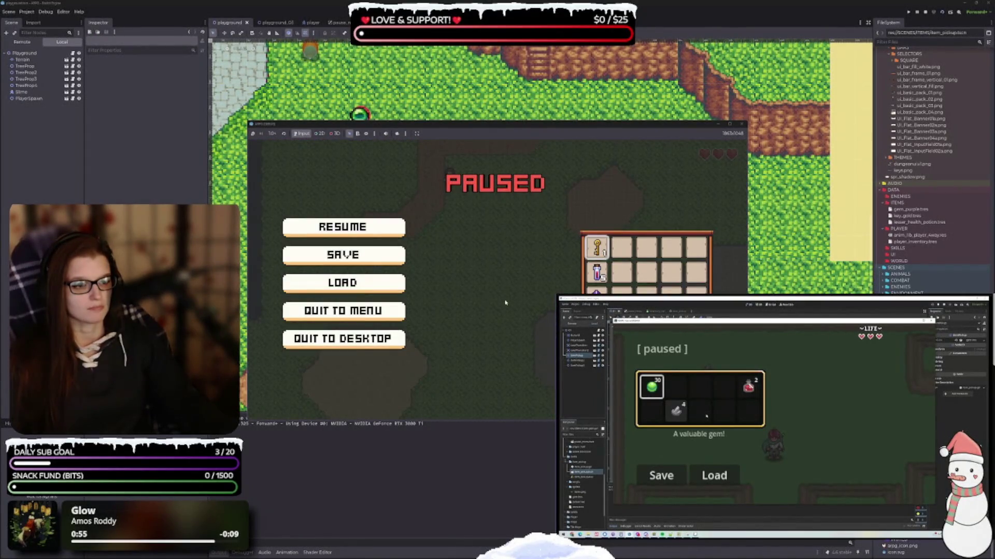
pyautogui.press('Escape')
pyautogui.press('Down')
pyautogui.press('Right')
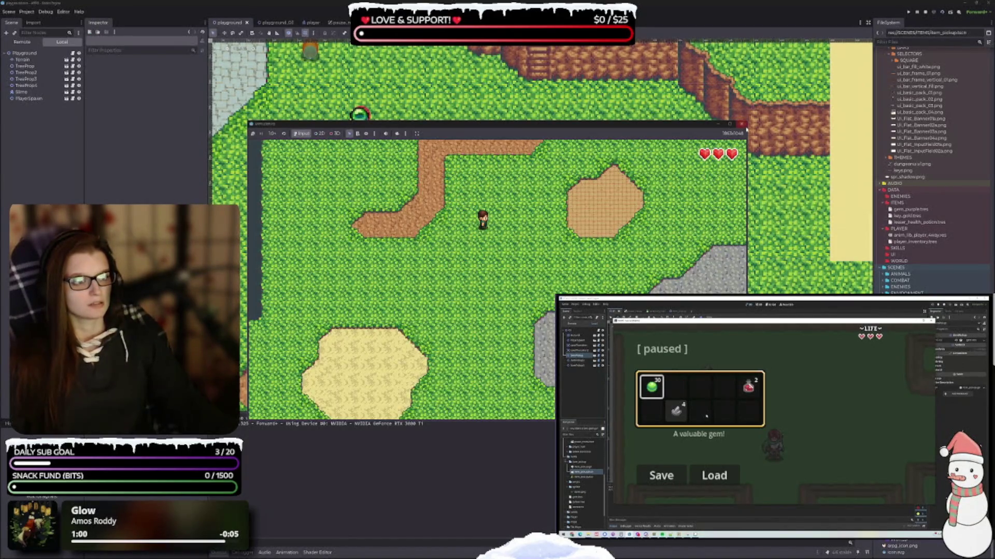
pyautogui.click(741, 124)
pyautogui.scroll(-1, 432, 308)
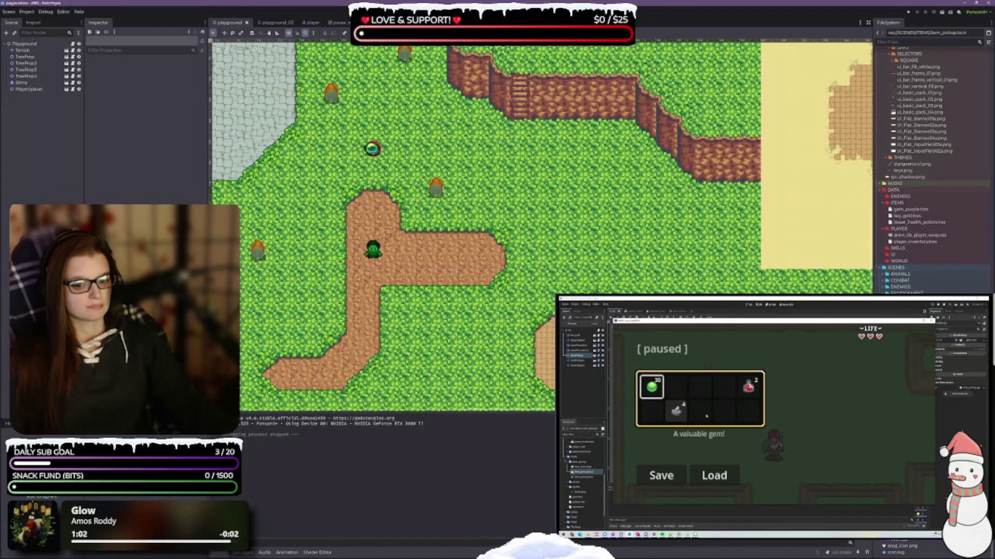